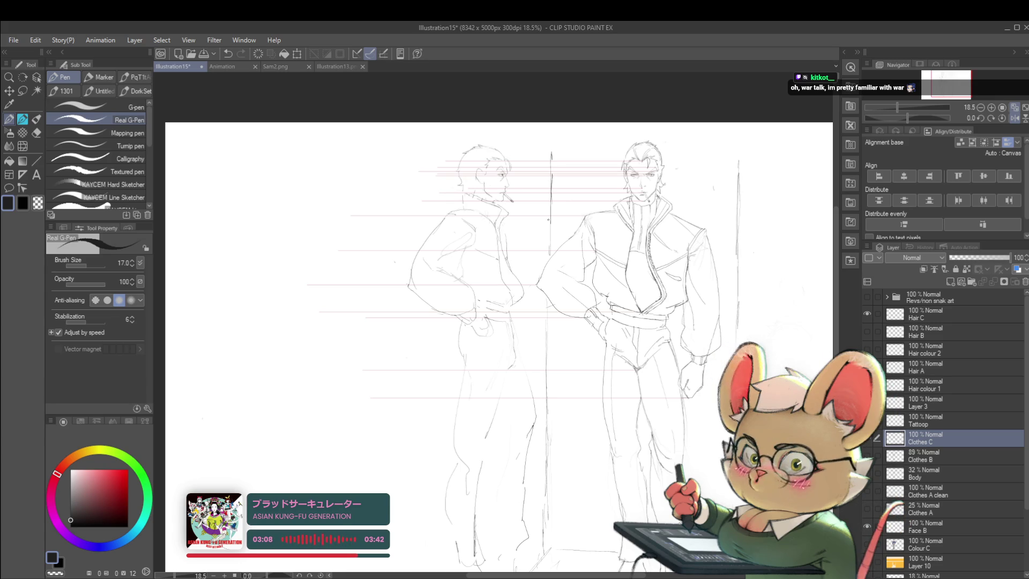
- Mirror-check the figures, then lasso-select the smoking man's ear
left_click(1015, 107)
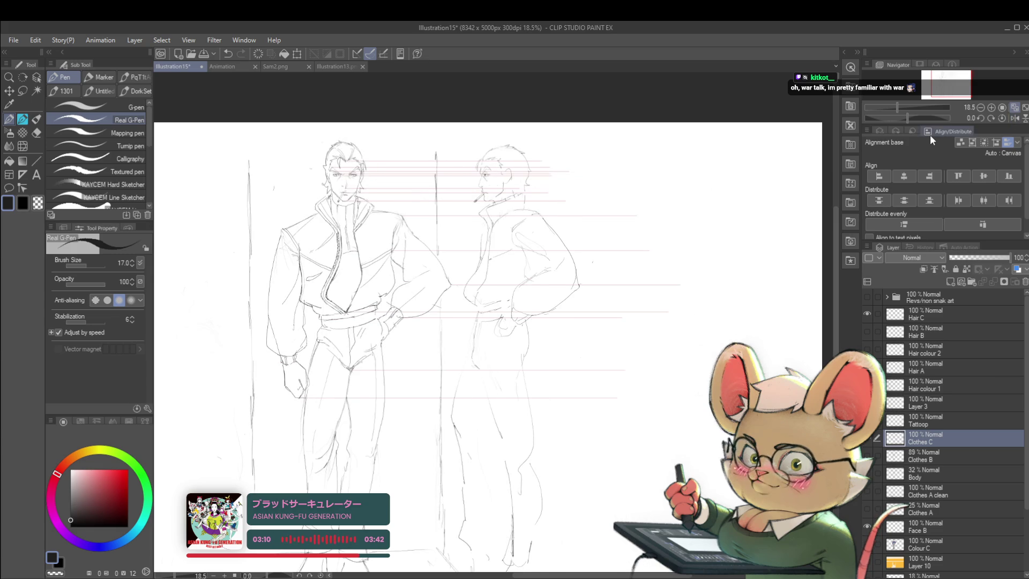
scroll(569, 161, "up", 1)
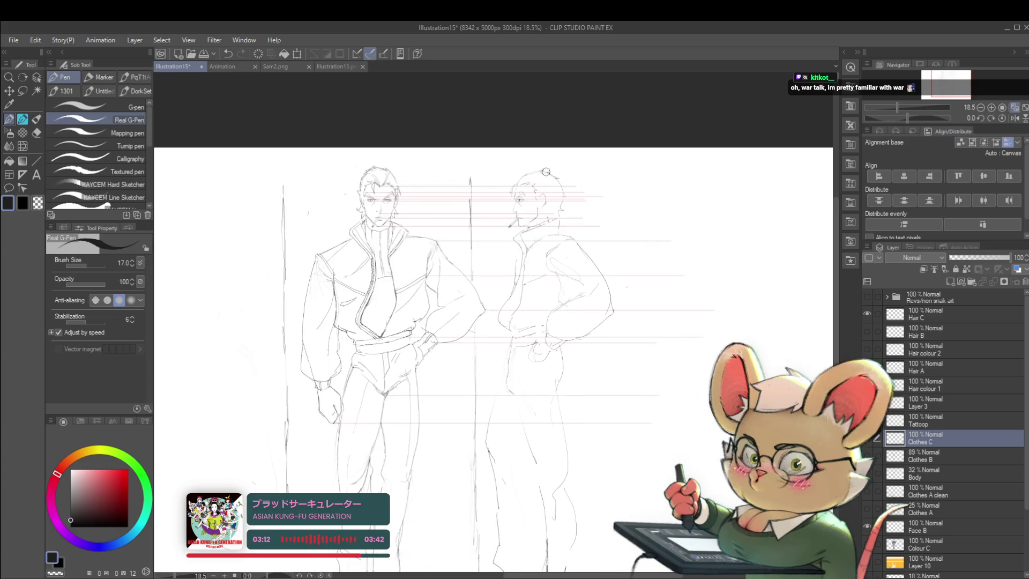
scroll(570, 162, "up", 1)
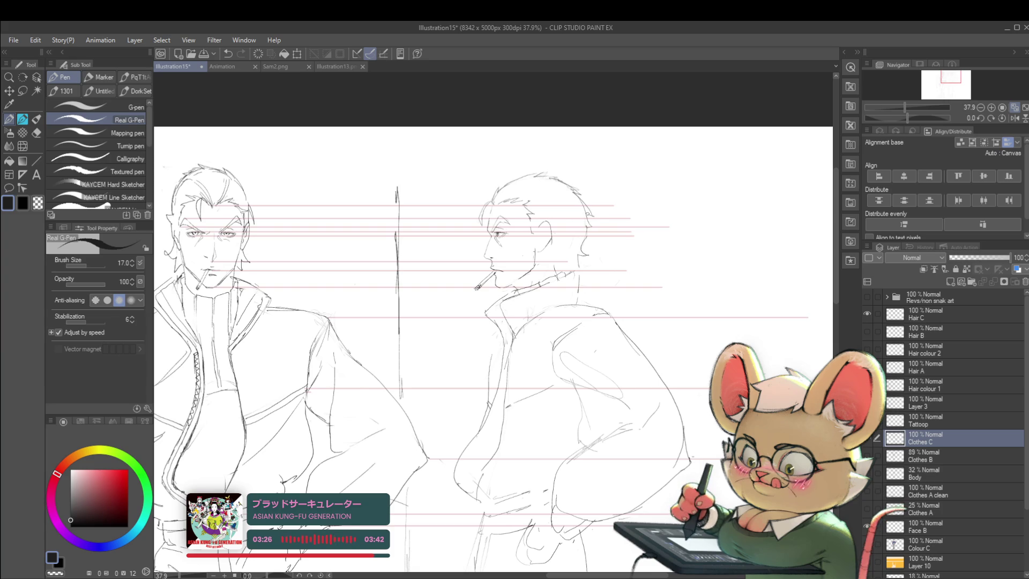
scroll(556, 177, "down", 2)
scroll(556, 178, "down", 2)
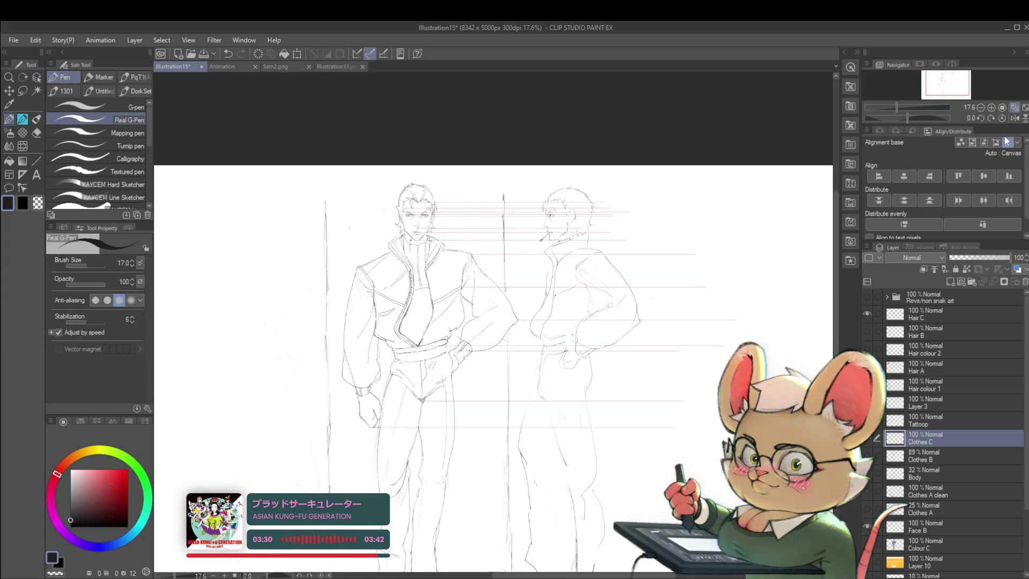
left_click(1014, 118)
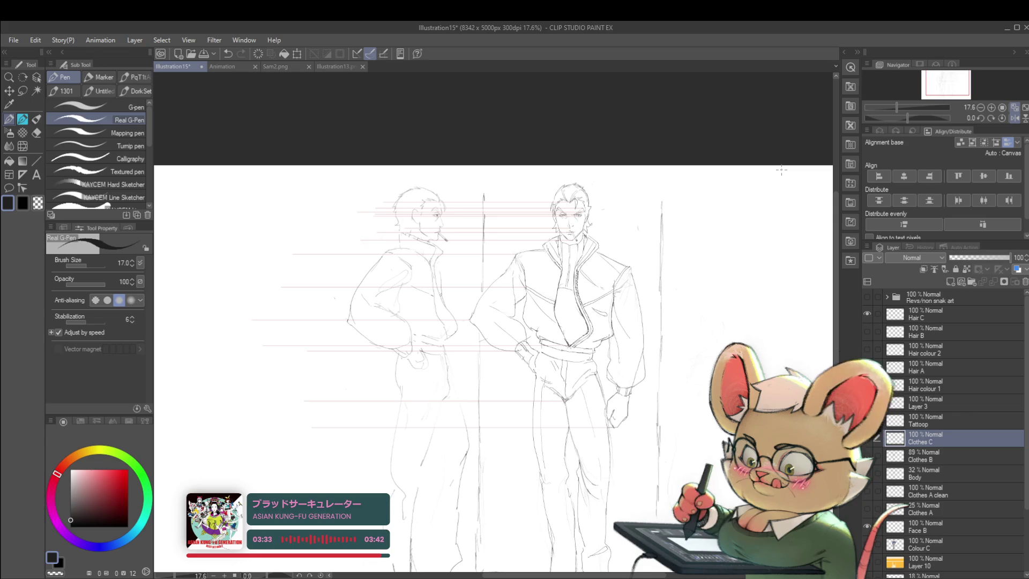
scroll(397, 215, "up", 2)
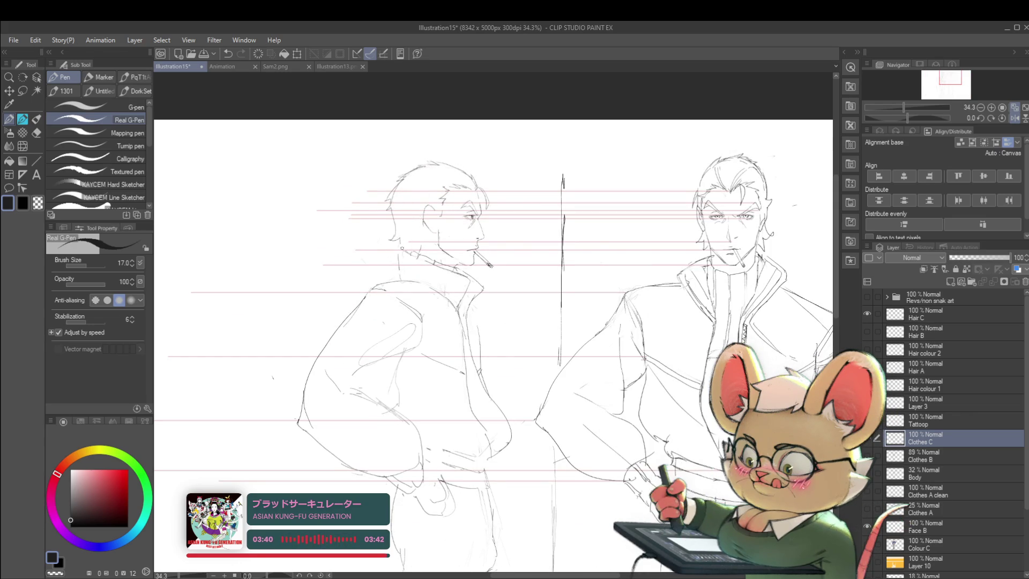
scroll(403, 215, "down", 3)
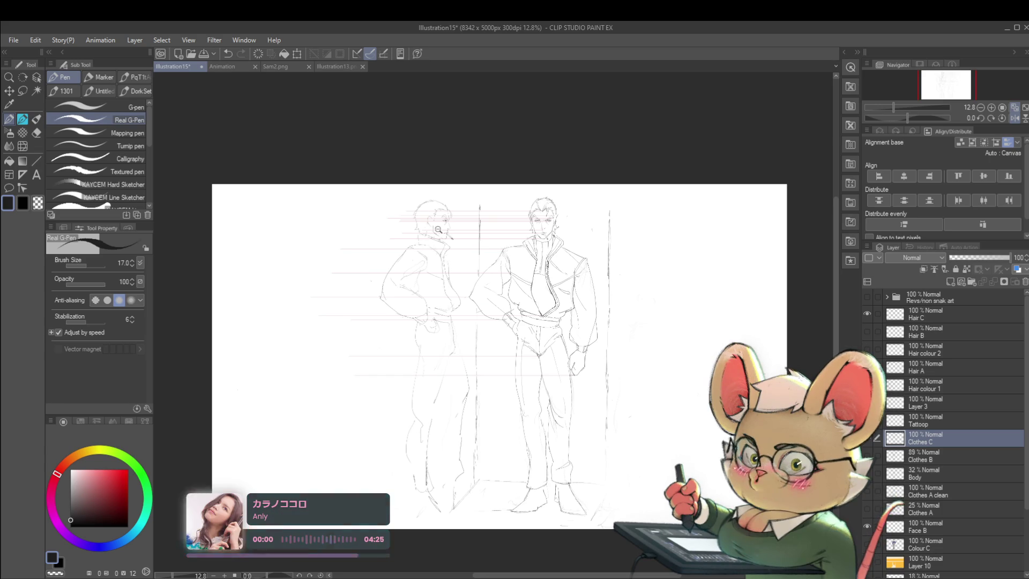
scroll(426, 223, "up", 3)
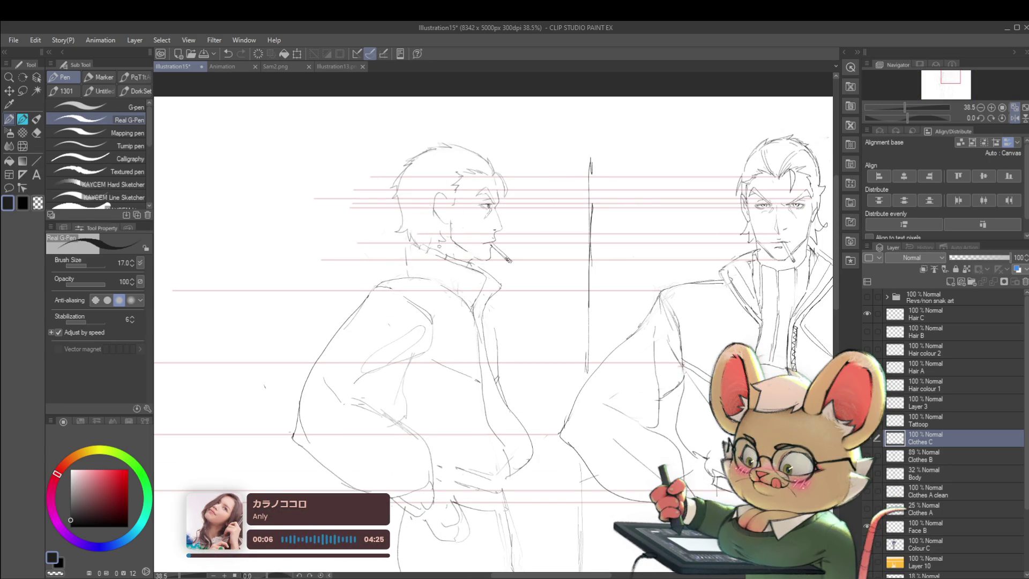
scroll(530, 169, "down", 2)
scroll(530, 169, "down", 1)
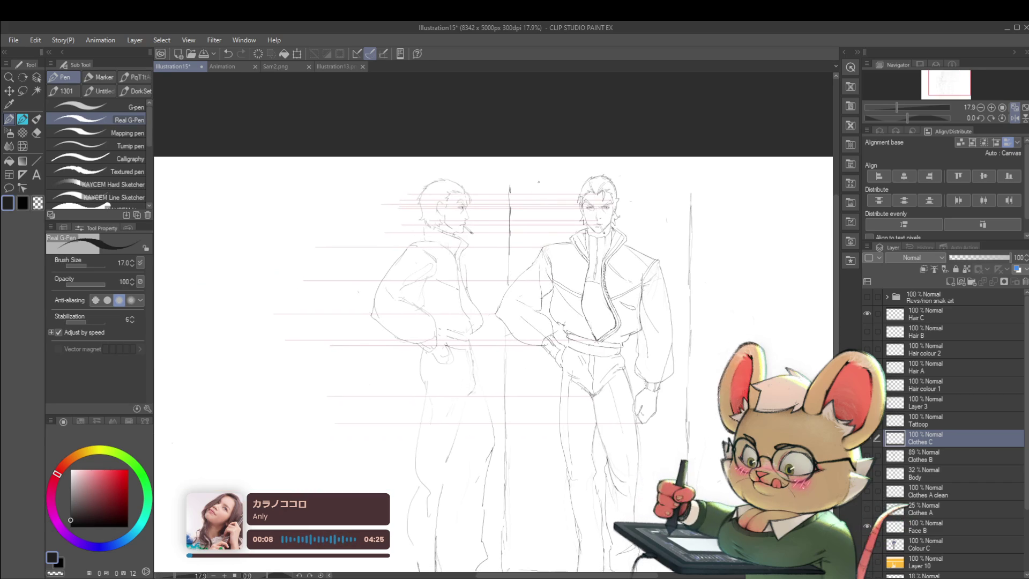
scroll(530, 168, "down", 1)
scroll(468, 200, "up", 3)
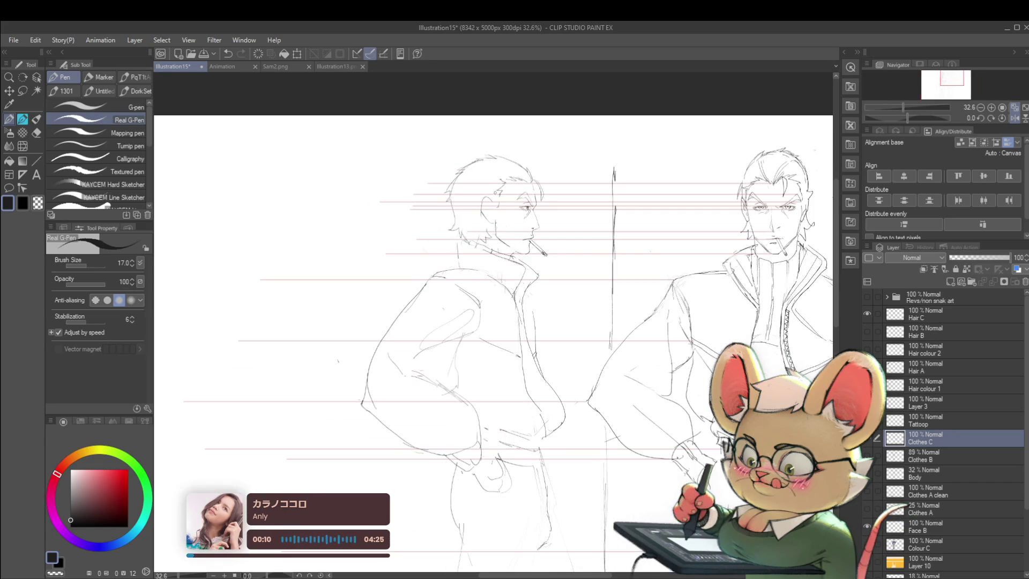
scroll(459, 202, "down", 3)
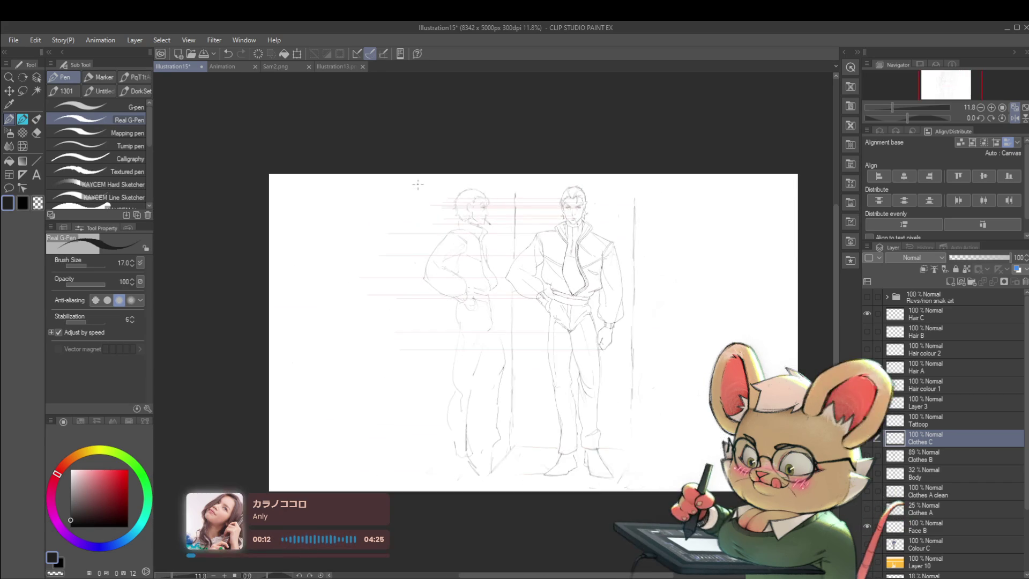
scroll(474, 214, "up", 3)
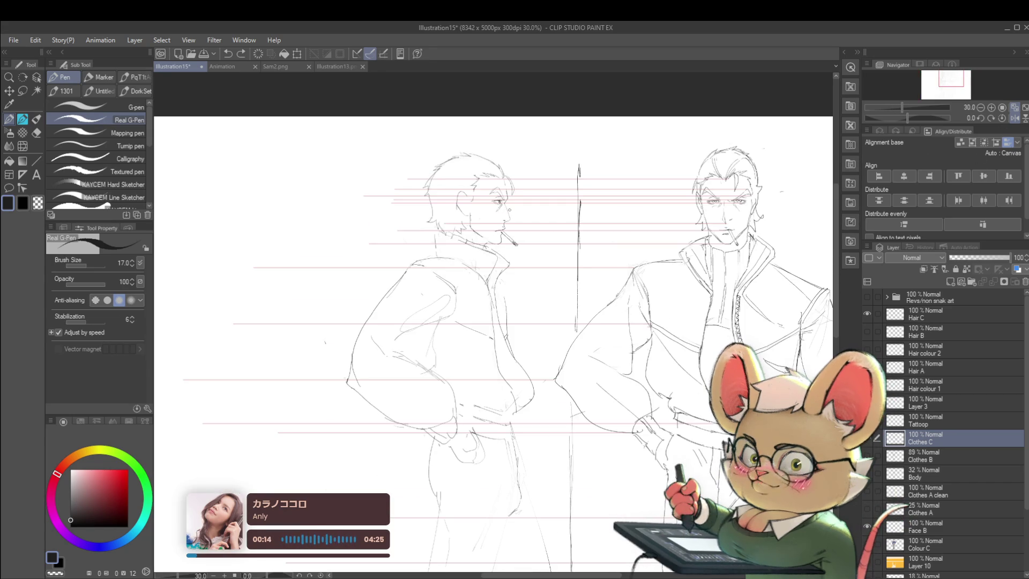
scroll(484, 176, "up", 2)
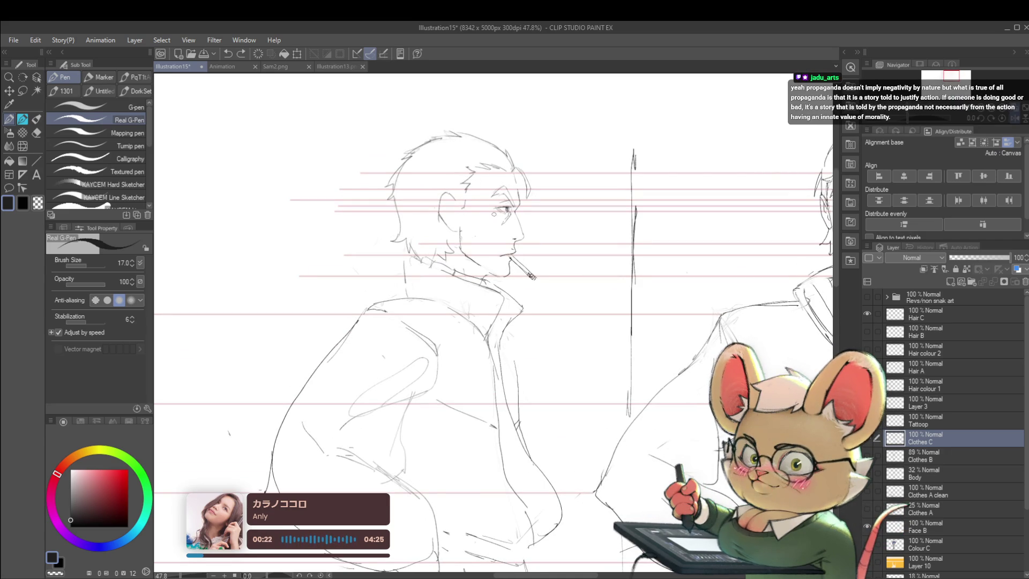
key("m")
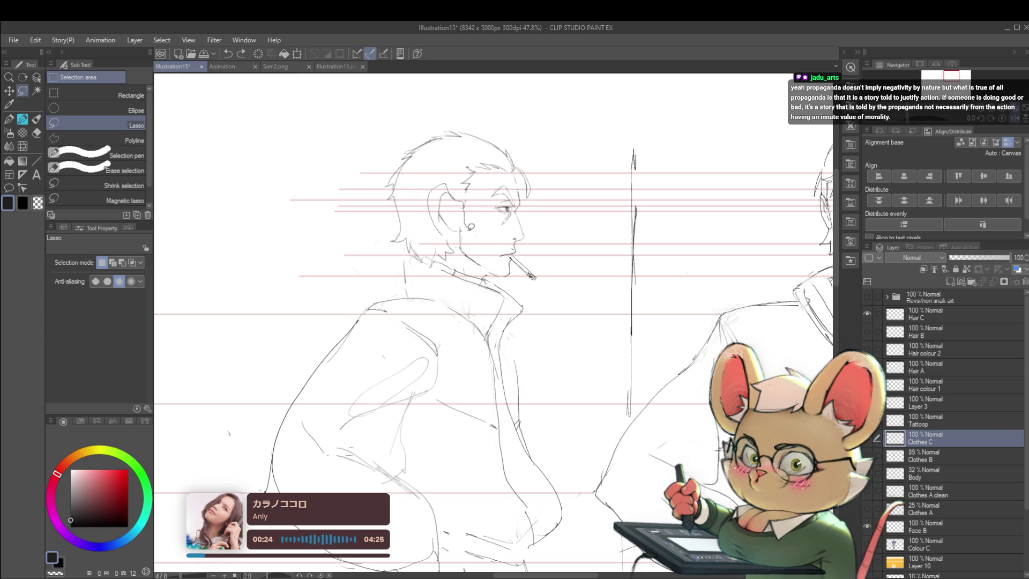
left_click_drag(448, 189, 443, 230)
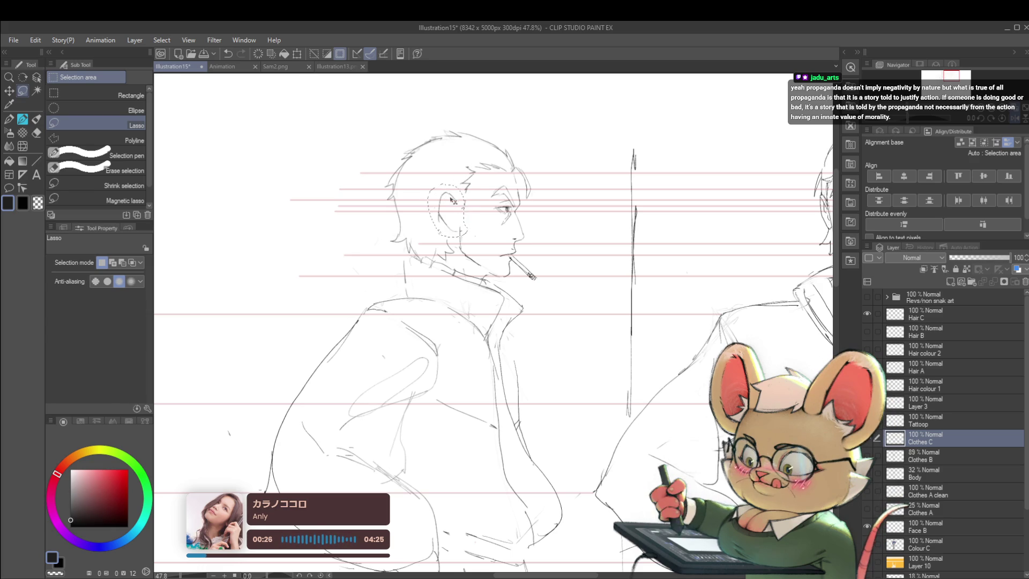
- Transform the ear slightly right and down to 99%, commit, and mirror-check its placement
key("ctrl+t")
left_click_drag(456, 184, 458, 190)
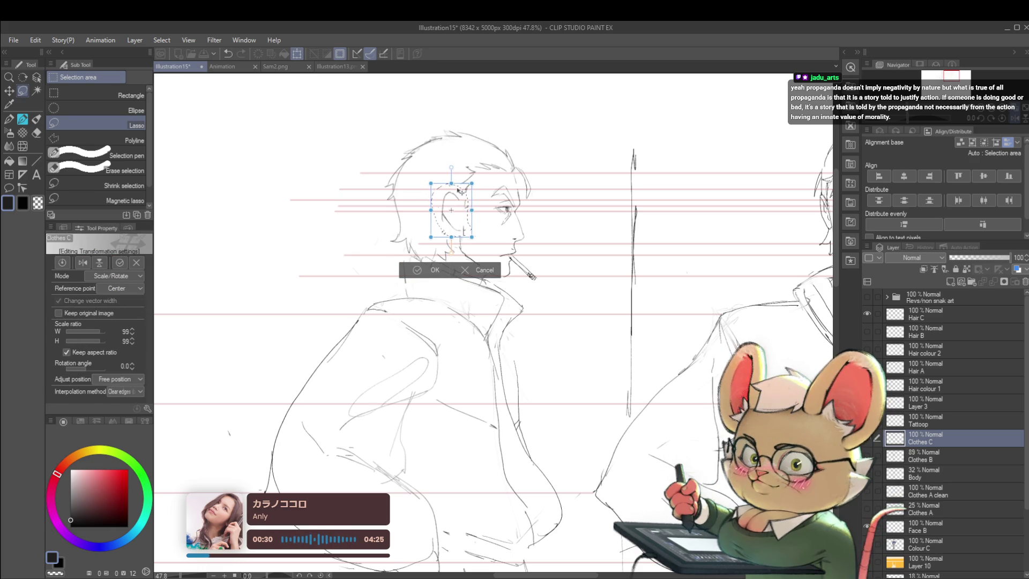
key("Return")
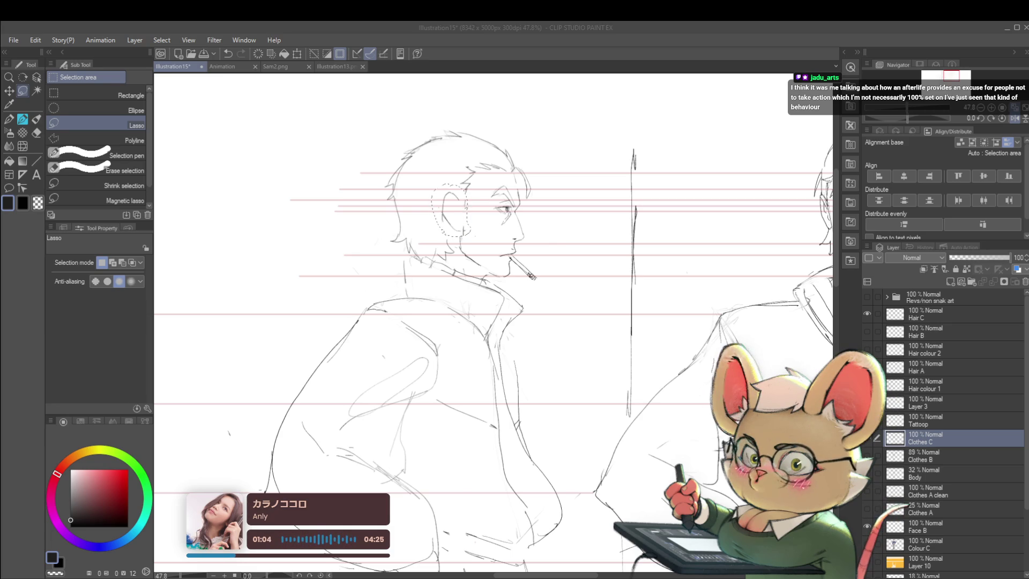
key("h")
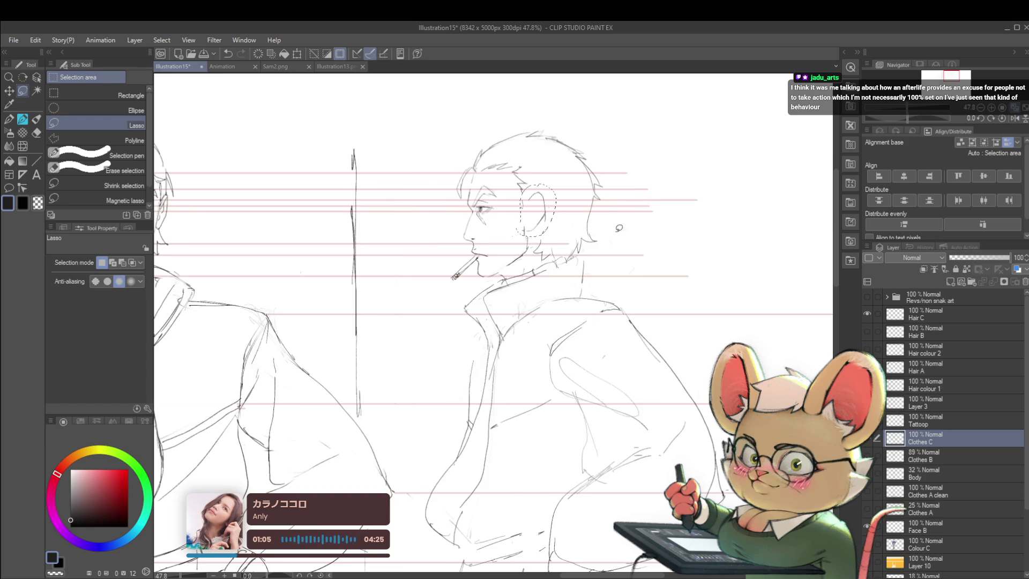
scroll(608, 226, "up", 1)
scroll(609, 225, "down", 1)
key("h")
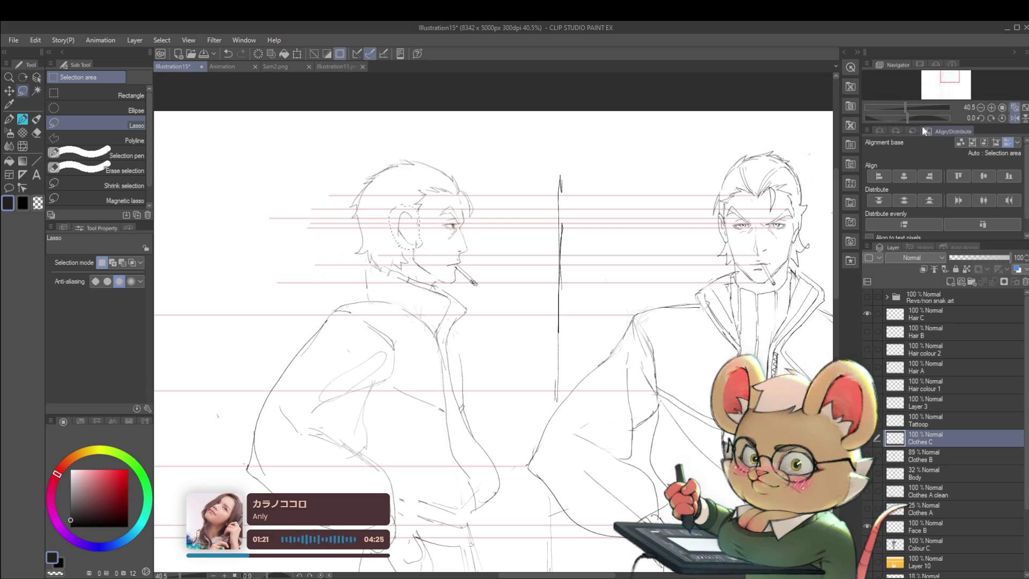
scroll(436, 242, "up", 1)
scroll(436, 242, "up", 1)
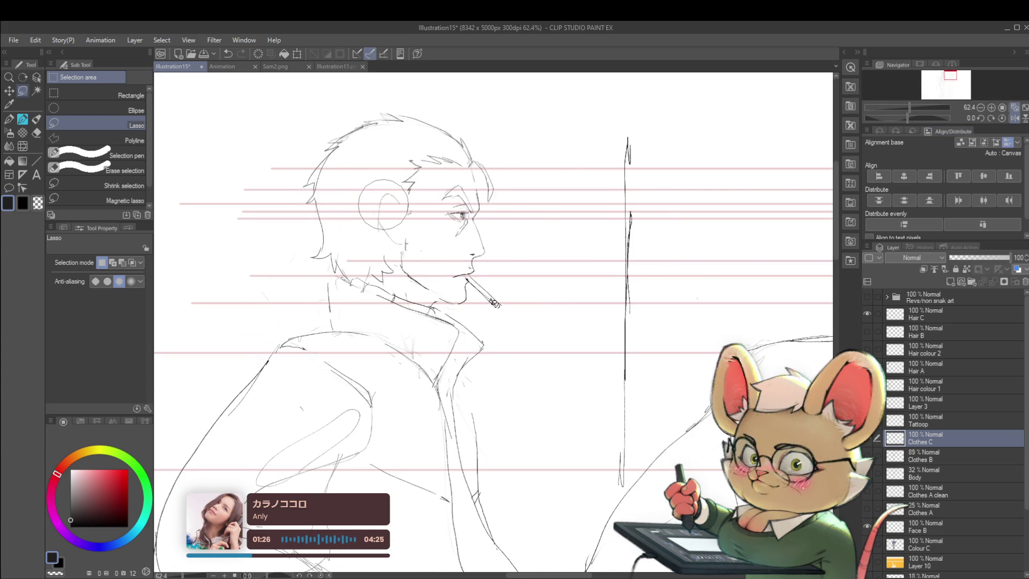
left_click(1018, 119)
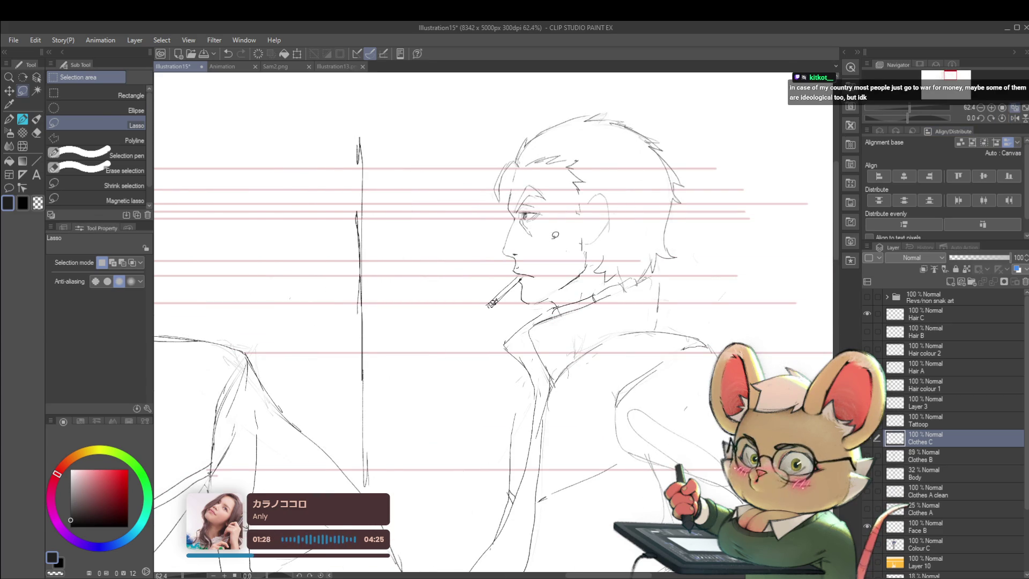
- Redraw the smoking man's ear in pencil, flipping the view to check the profile
key("p")
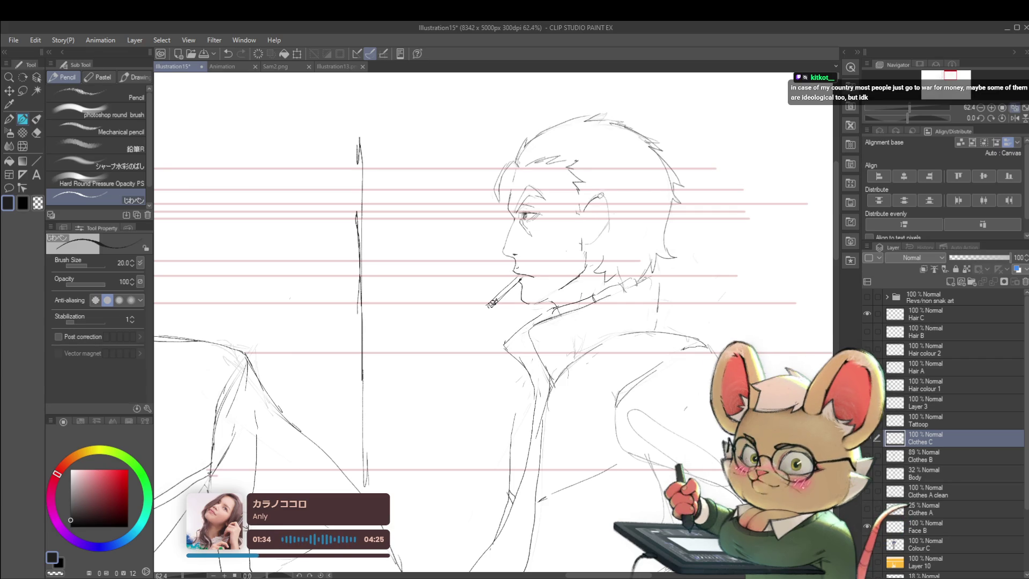
left_click(1012, 118)
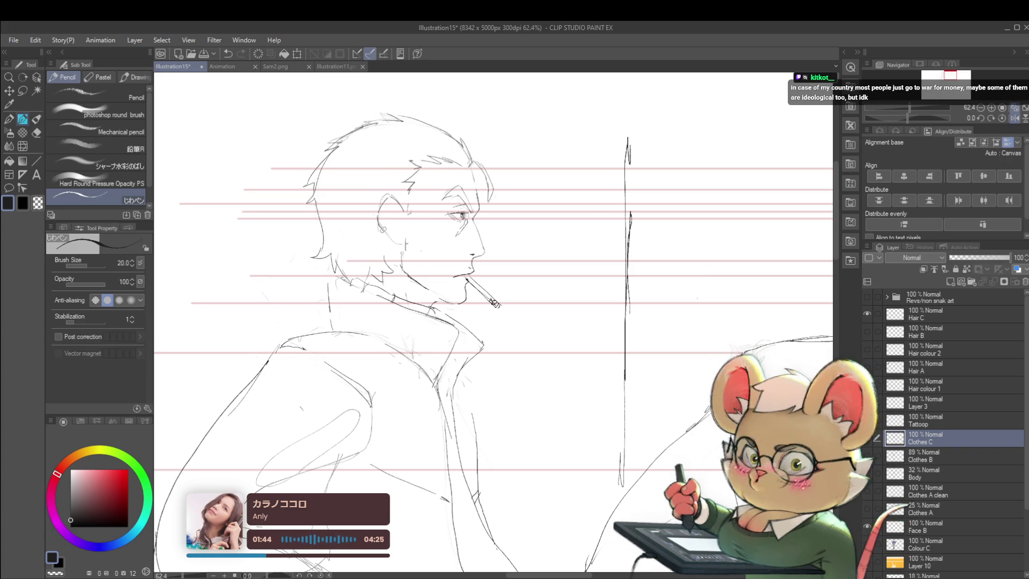
scroll(406, 242, "down", 2)
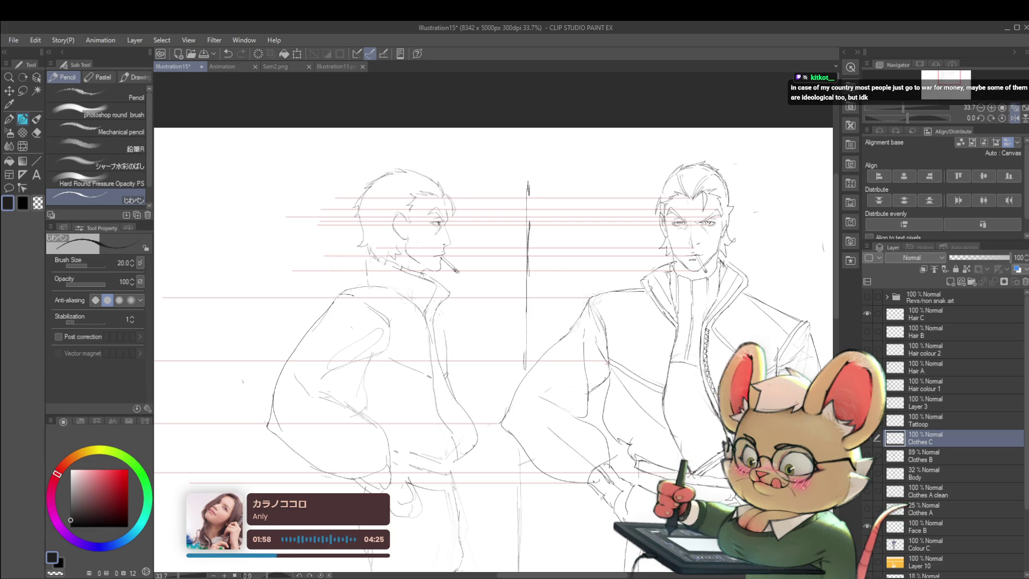
left_click(1002, 118)
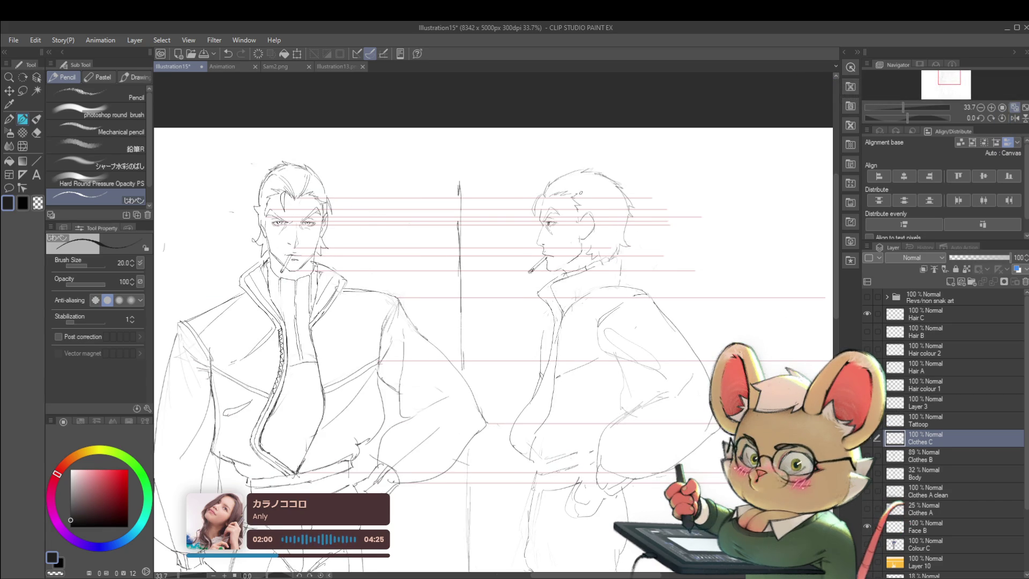
scroll(585, 197, "up", 1)
scroll(585, 197, "up", 2)
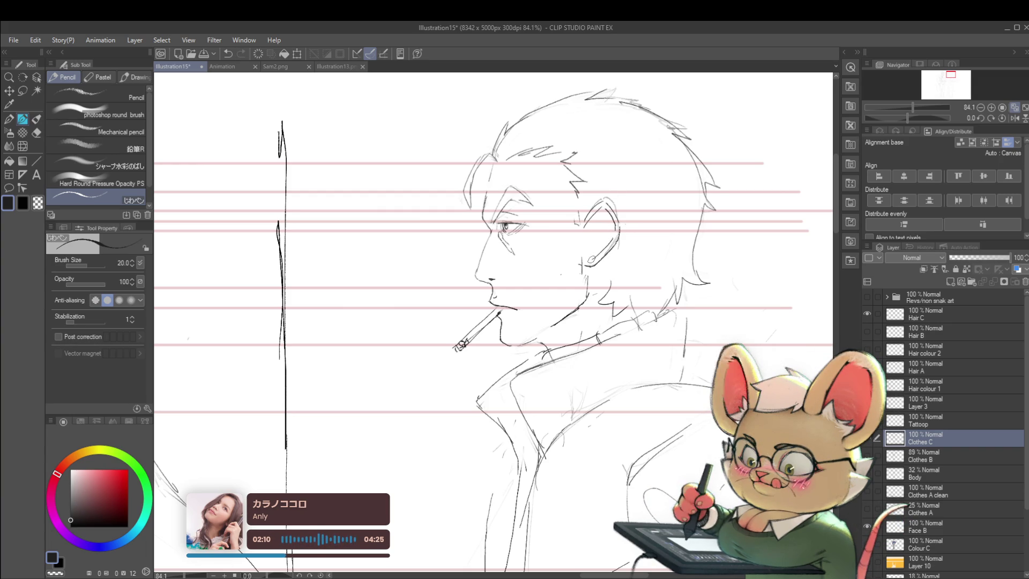
scroll(604, 258, "down", 5)
scroll(569, 256, "down", 1)
scroll(609, 237, "up", 3)
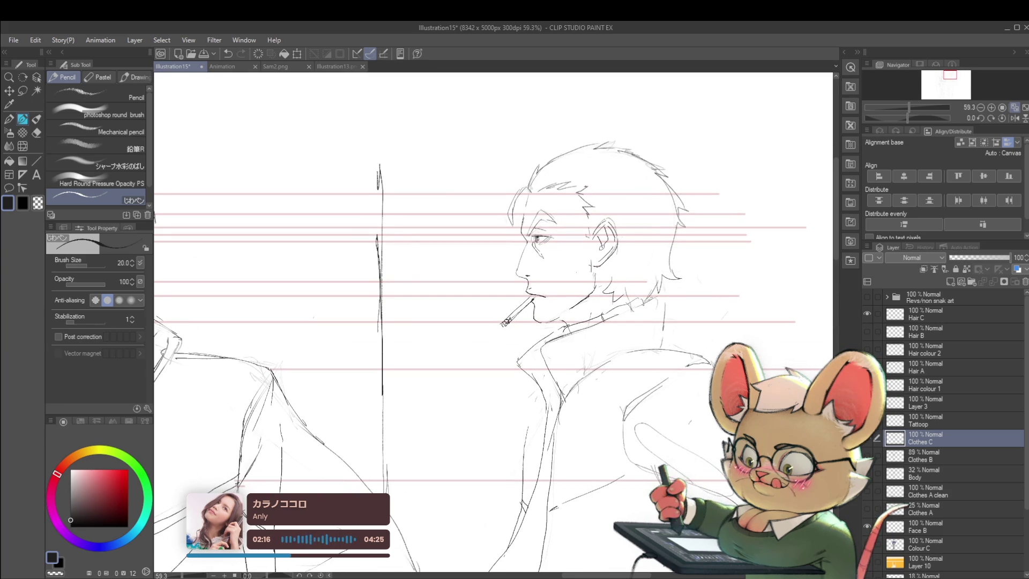
scroll(602, 199, "down", 4)
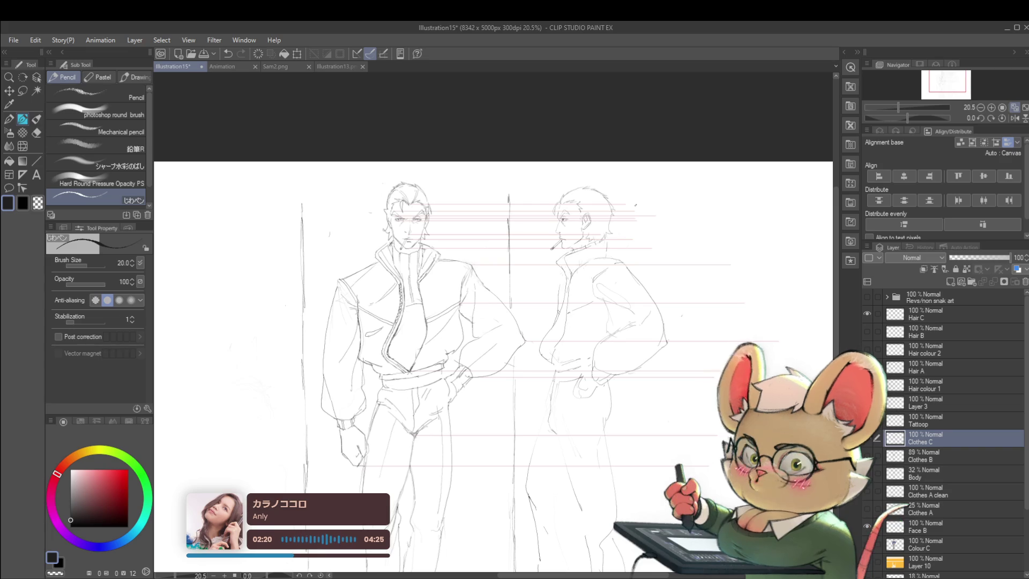
- Sketch the back of the profile man's head with light pencil, flipping the view before and after
left_click(1015, 118)
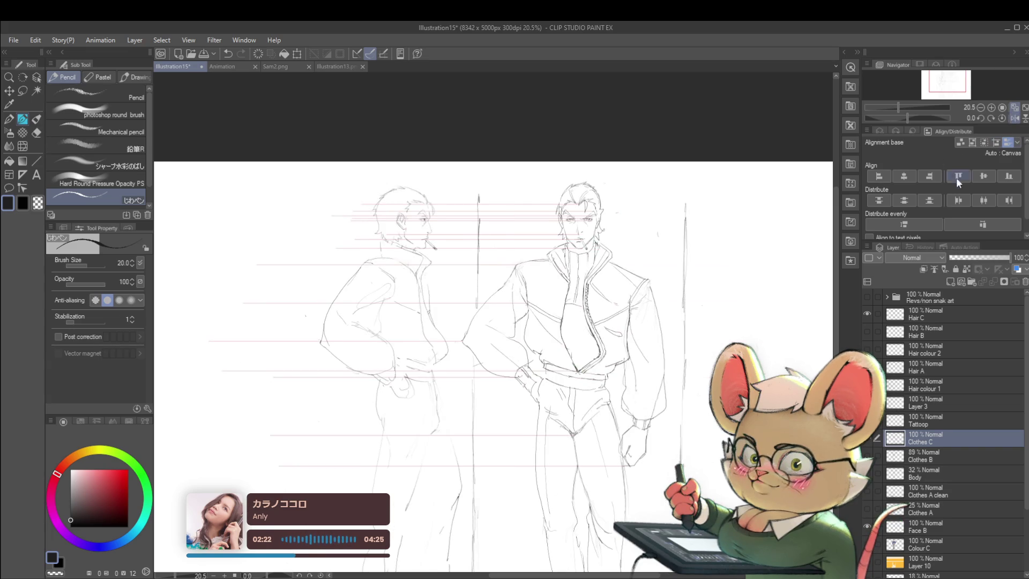
scroll(378, 184, "up", 3)
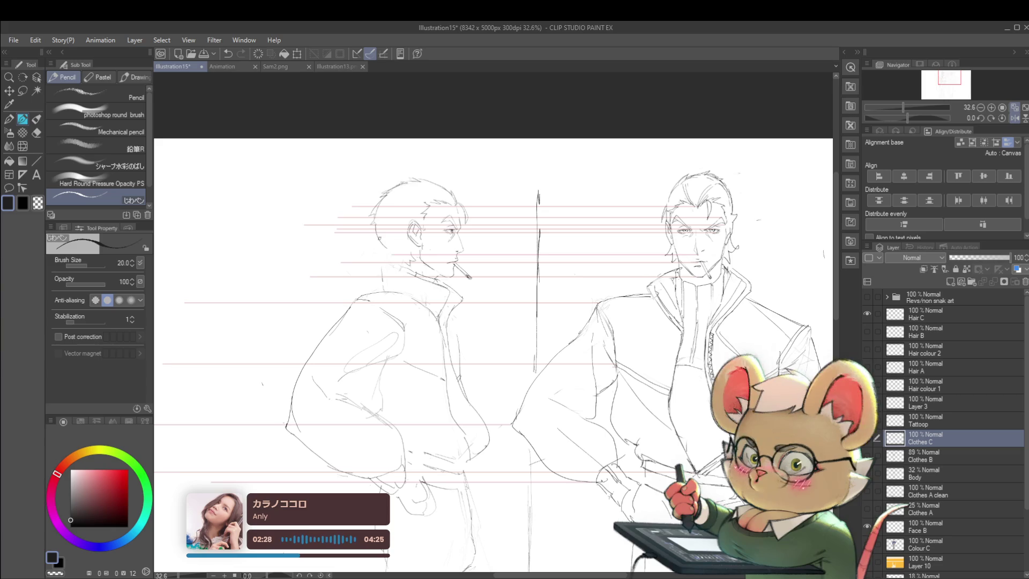
scroll(383, 203, "down", 3)
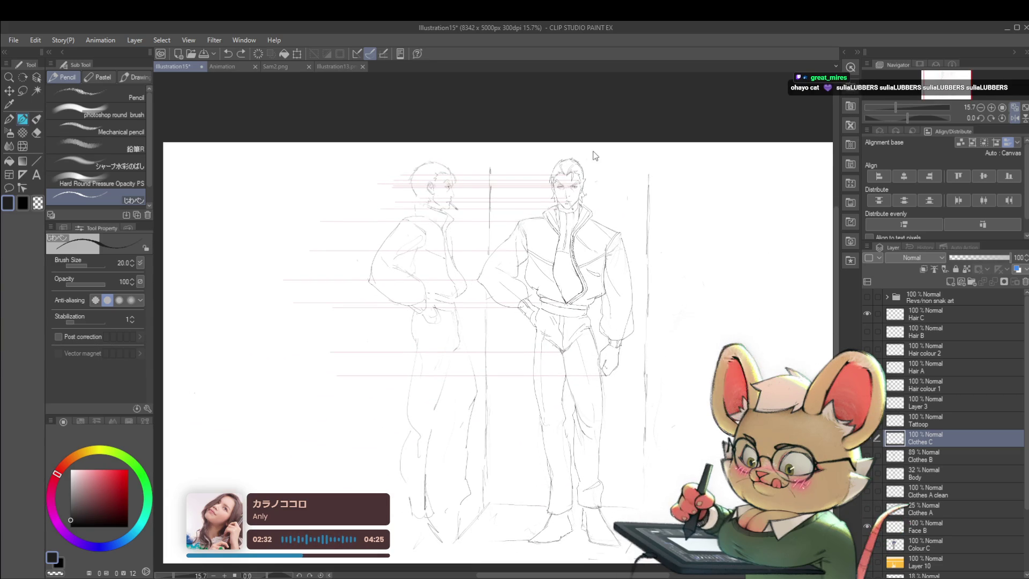
scroll(410, 163, "up", 3)
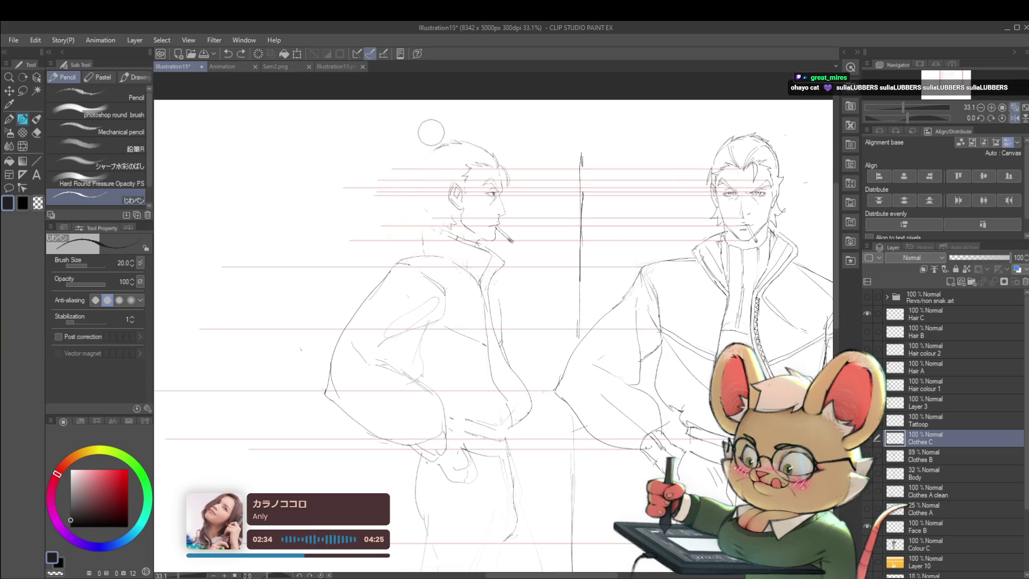
scroll(439, 125, "down", 2)
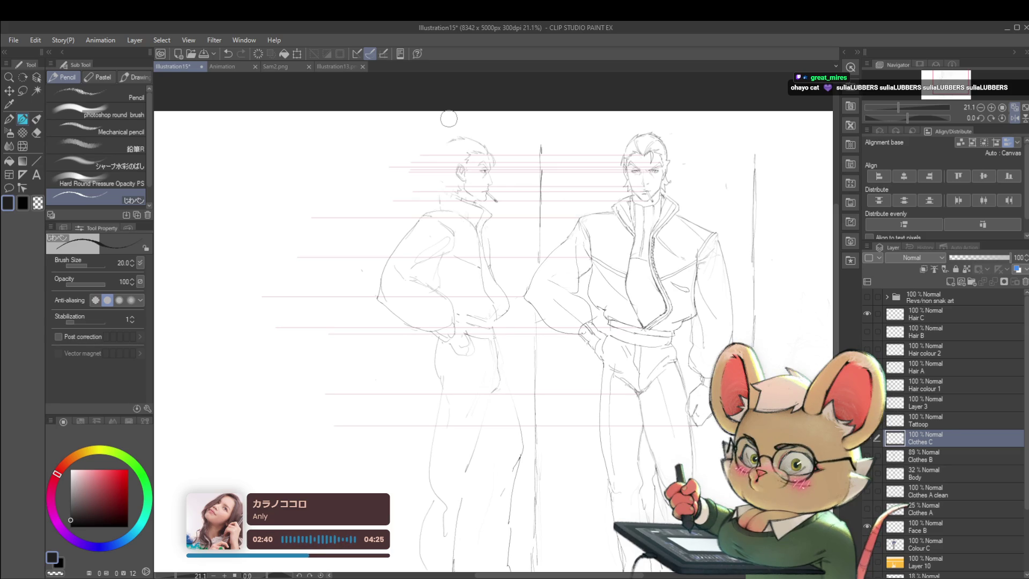
left_click(1014, 117)
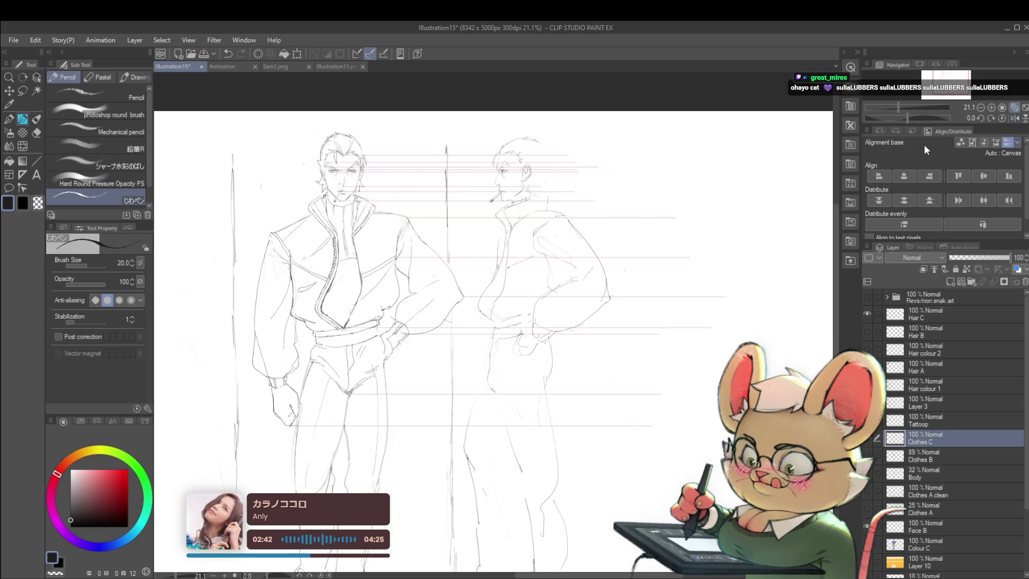
left_click_drag(741, 302, 701, 322)
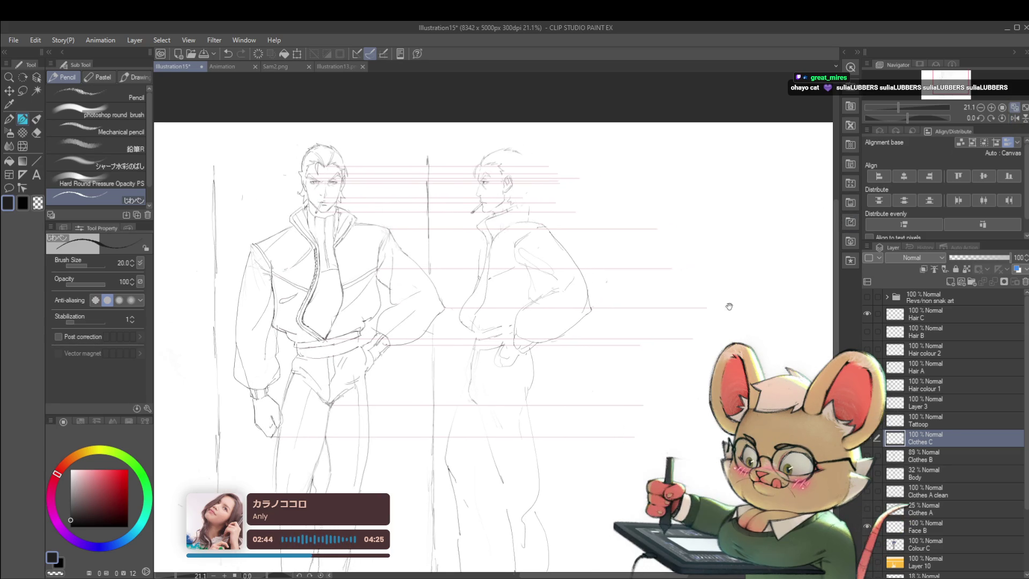
scroll(502, 168, "up", 3)
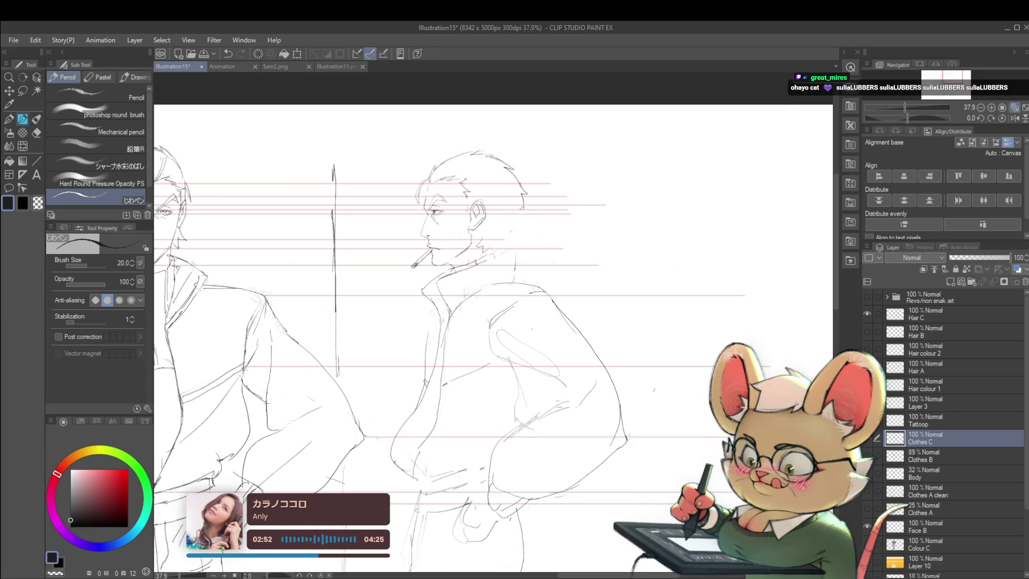
left_click_drag(525, 229, 514, 250)
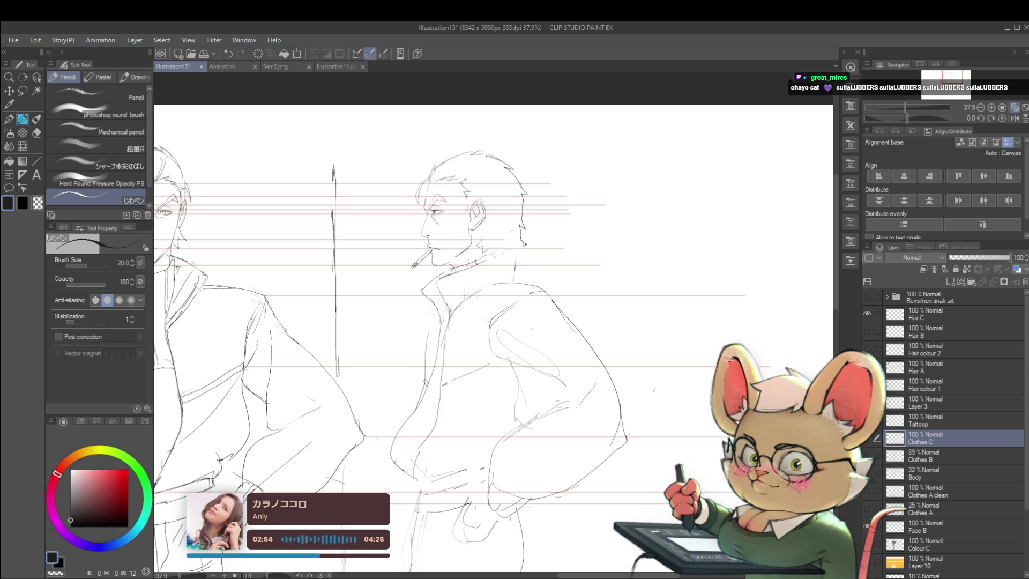
scroll(514, 225, "down", 3)
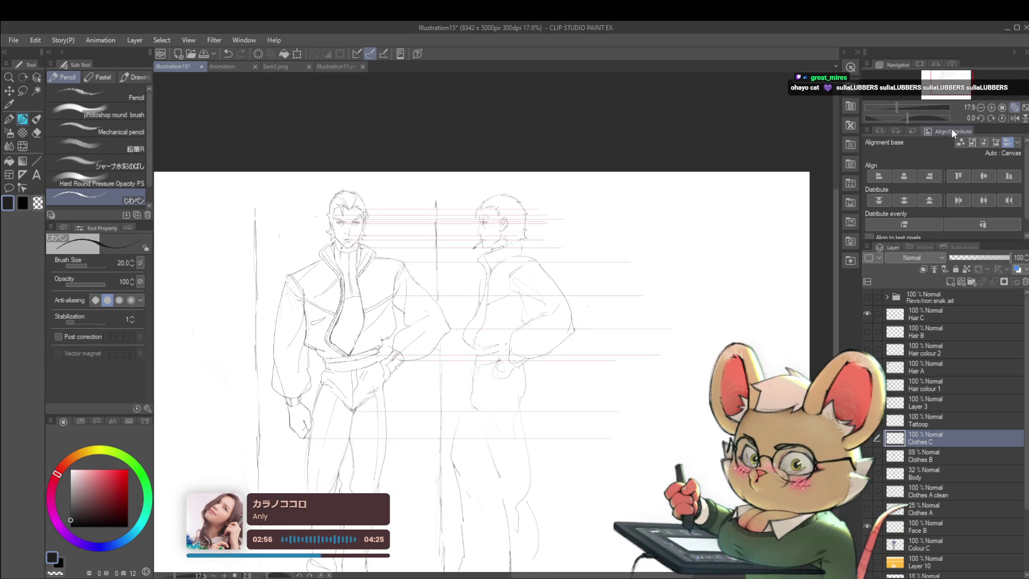
left_click(990, 119)
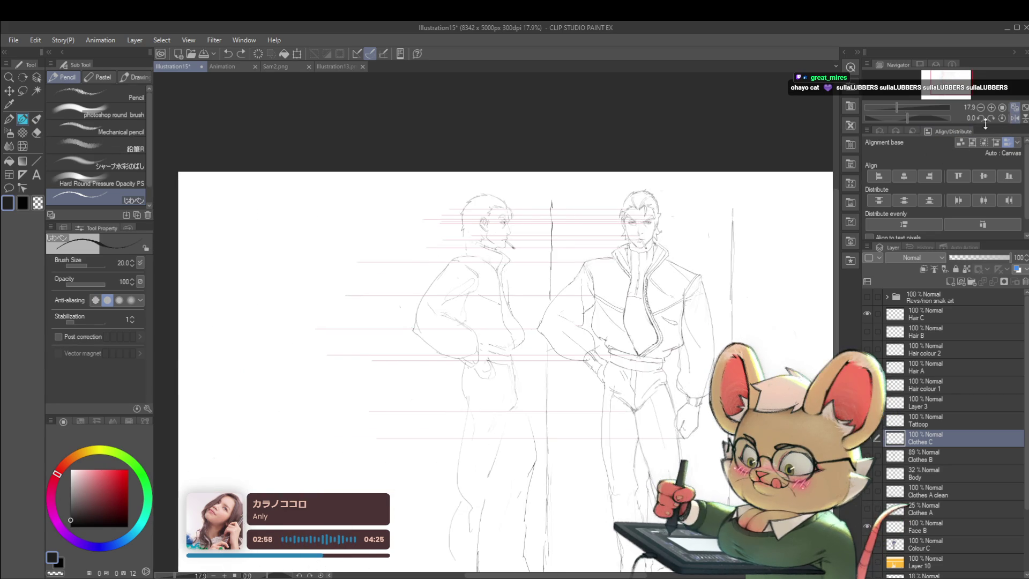
scroll(467, 231, "up", 2)
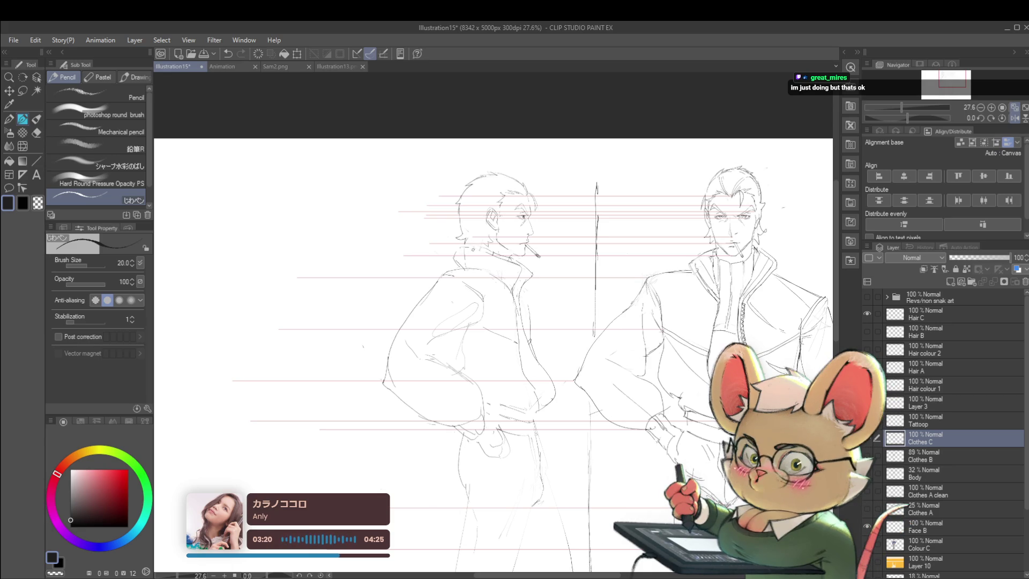
scroll(511, 260, "down", 2)
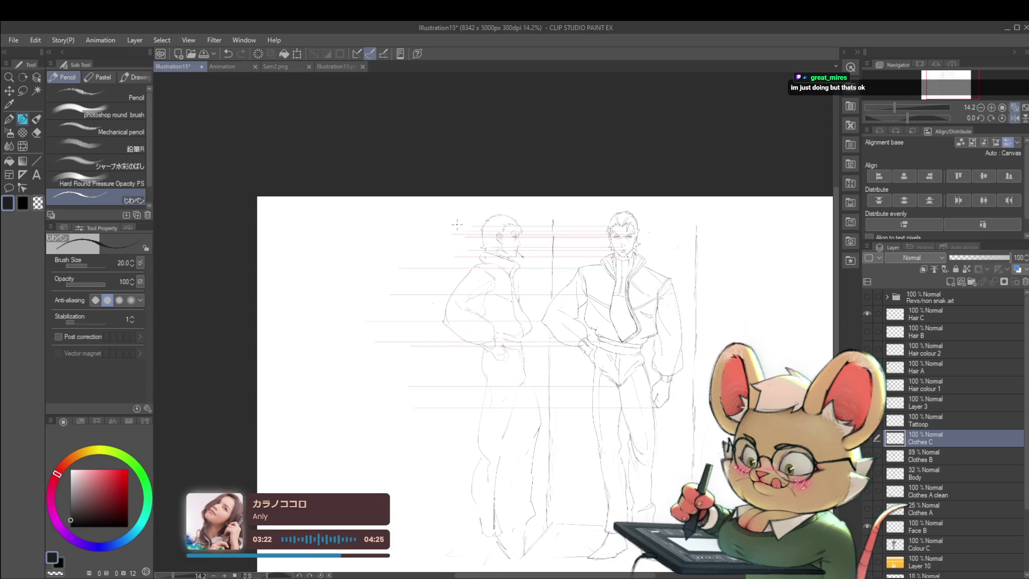
left_click(1014, 117)
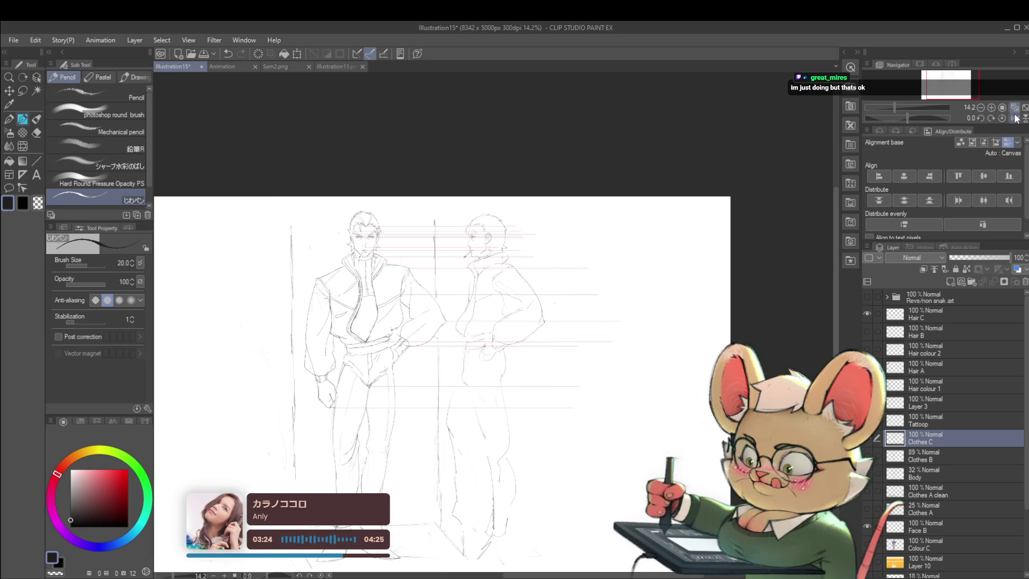
scroll(454, 242, "up", 1)
scroll(455, 241, "up", 2)
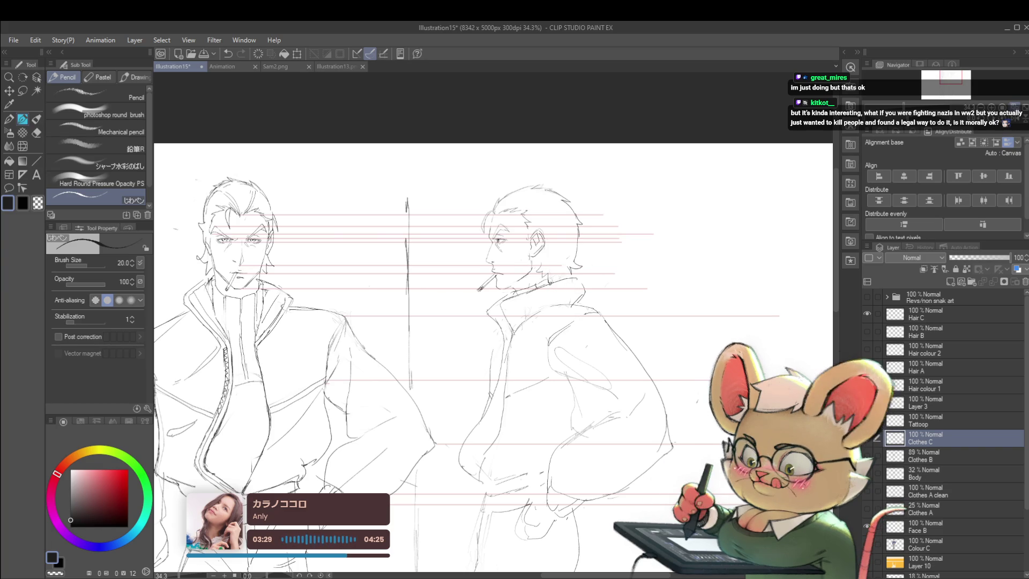
scroll(587, 185, "down", 3)
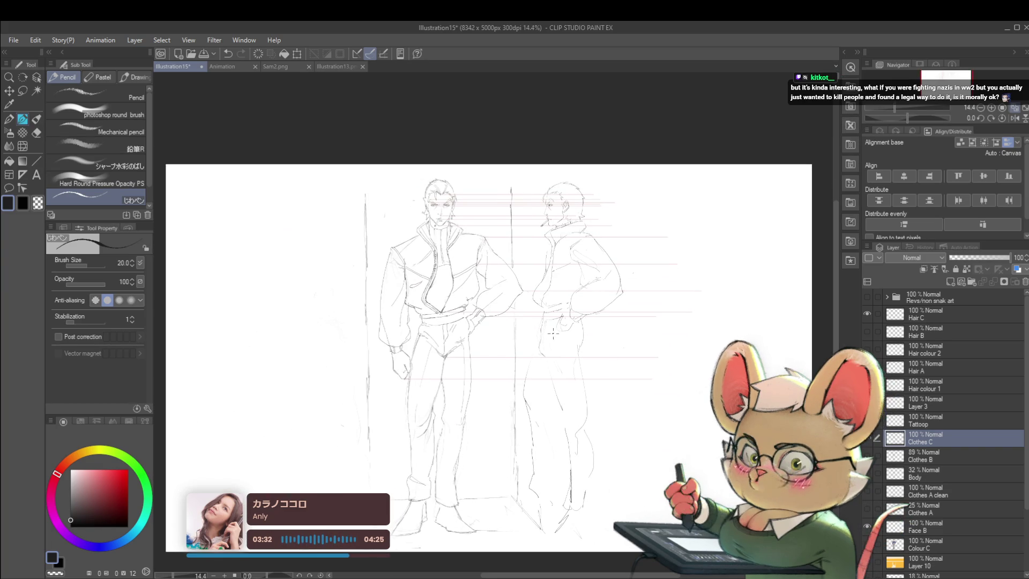
scroll(560, 352, "up", 2)
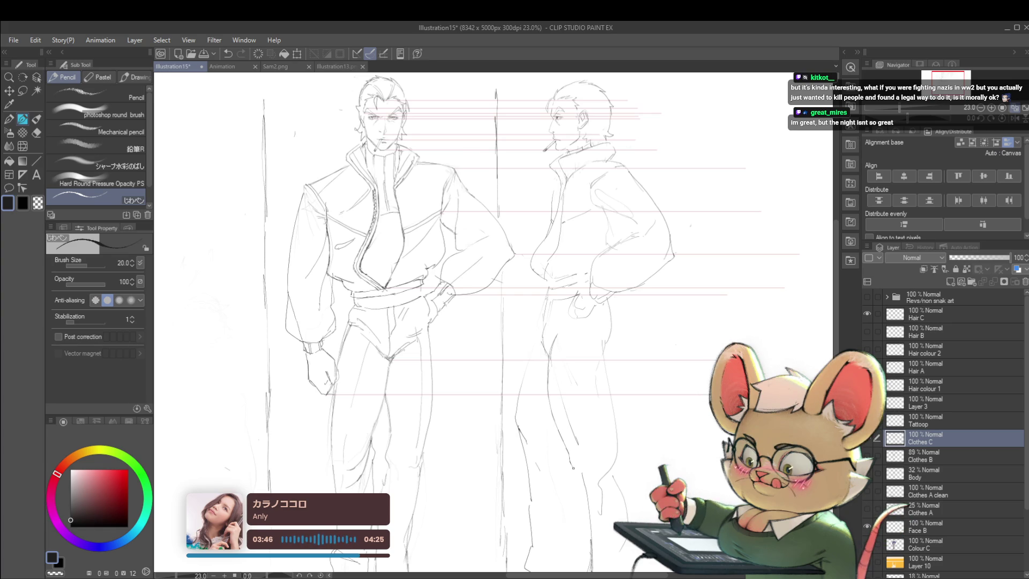
scroll(577, 367, "down", 3)
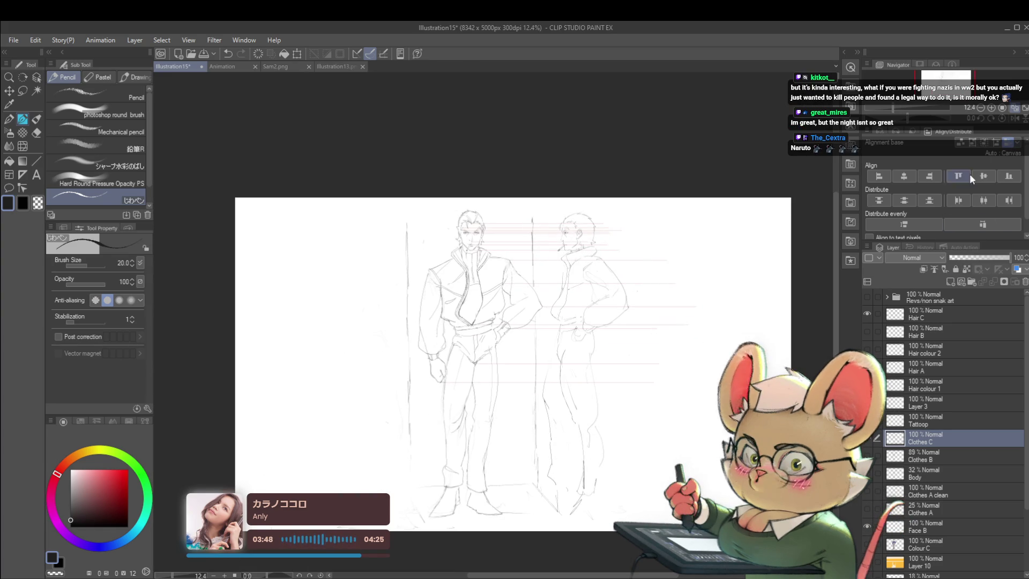
left_click(1014, 118)
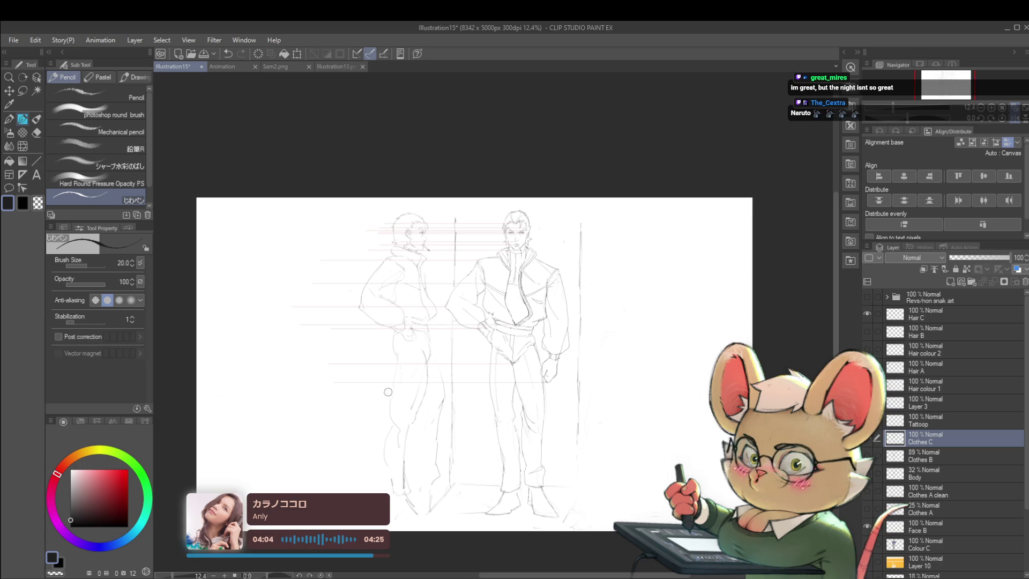
scroll(387, 389, "up", 2)
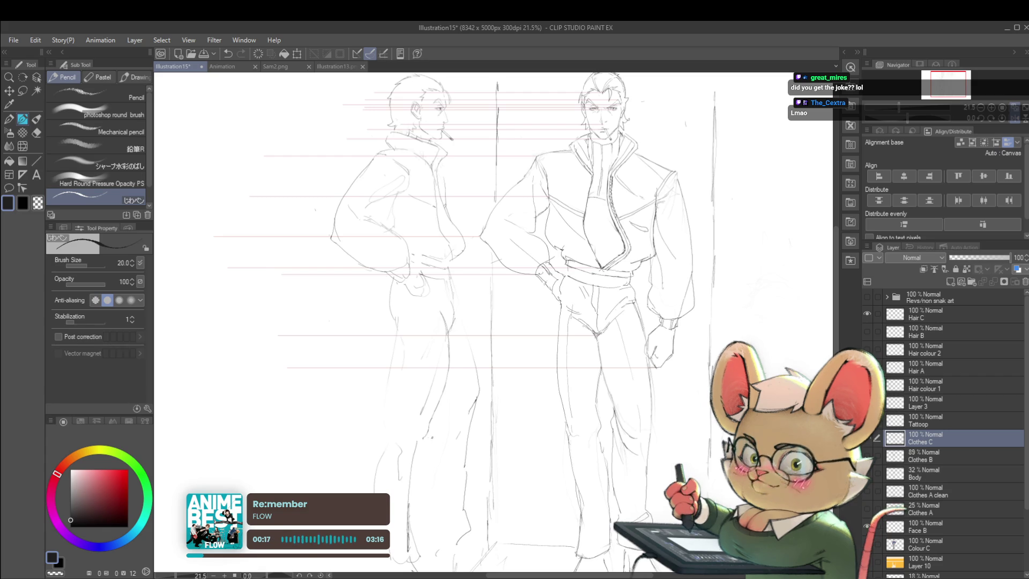
- Pan and zoom out on the sketch, mirror-checking the proportions once
left_click_drag(514, 407, 534, 366)
left_click(534, 367, "alt")
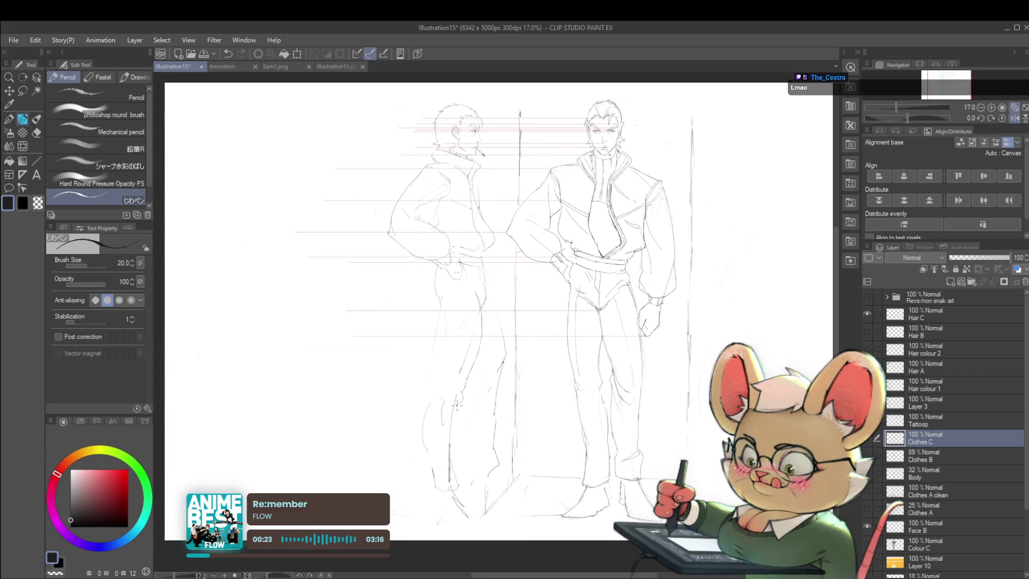
scroll(449, 437, "down", 2)
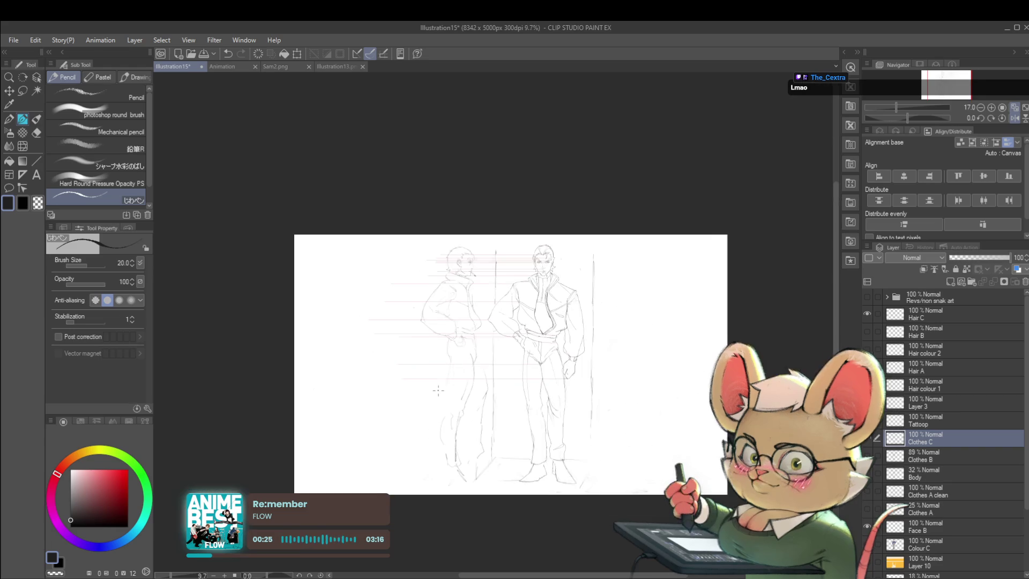
left_click(1014, 117)
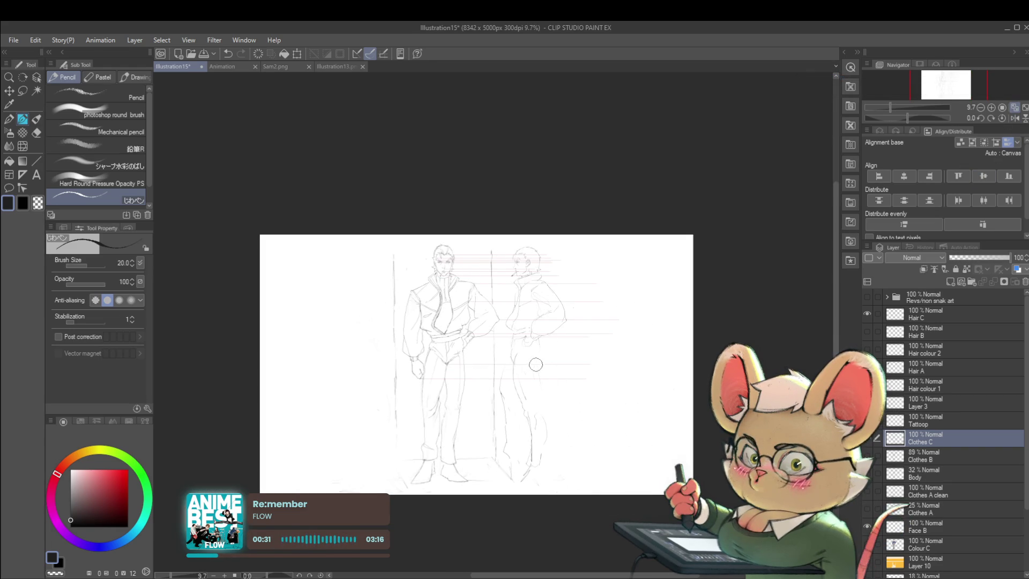
scroll(538, 360, "up", 2)
scroll(539, 359, "up", 2)
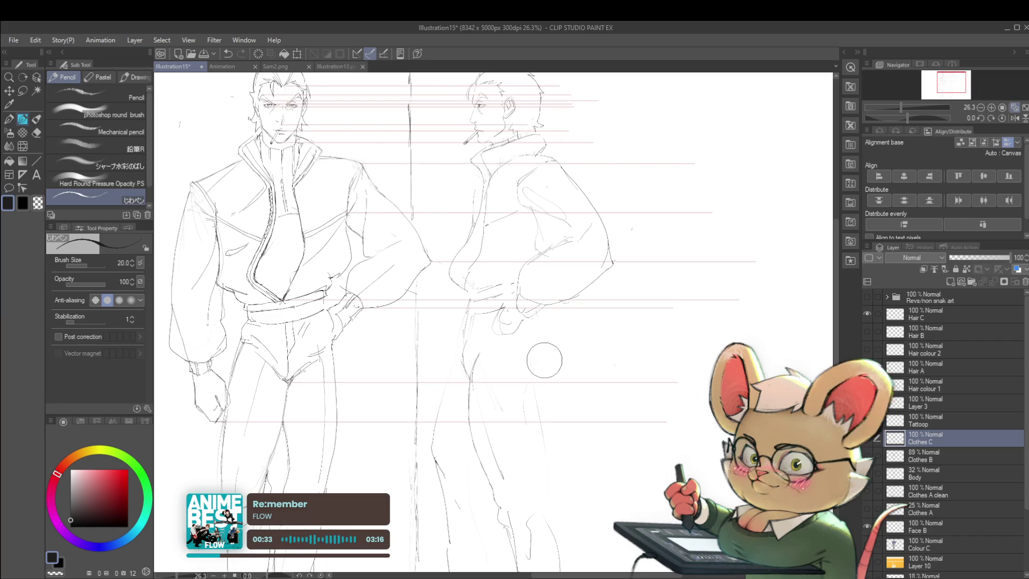
left_click(1014, 118)
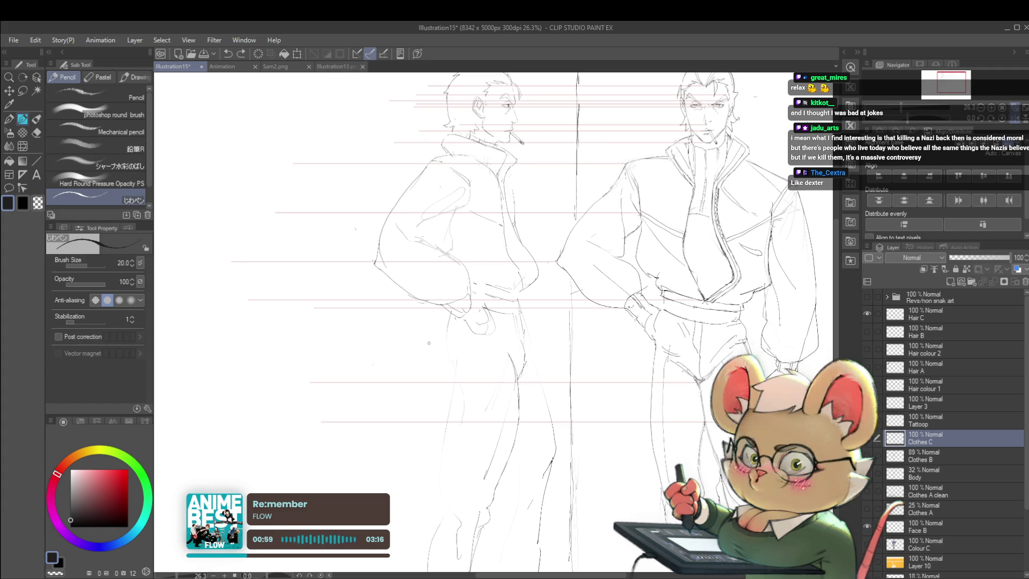
- Leave the view mirrored with the front-view man left and smoking profile right
left_click(1018, 119)
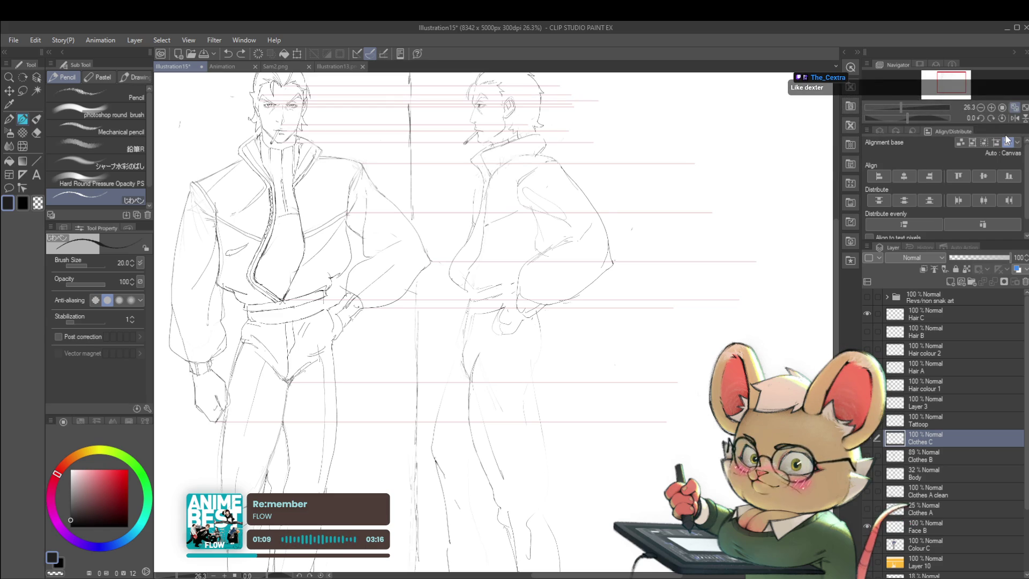
left_click(1005, 107)
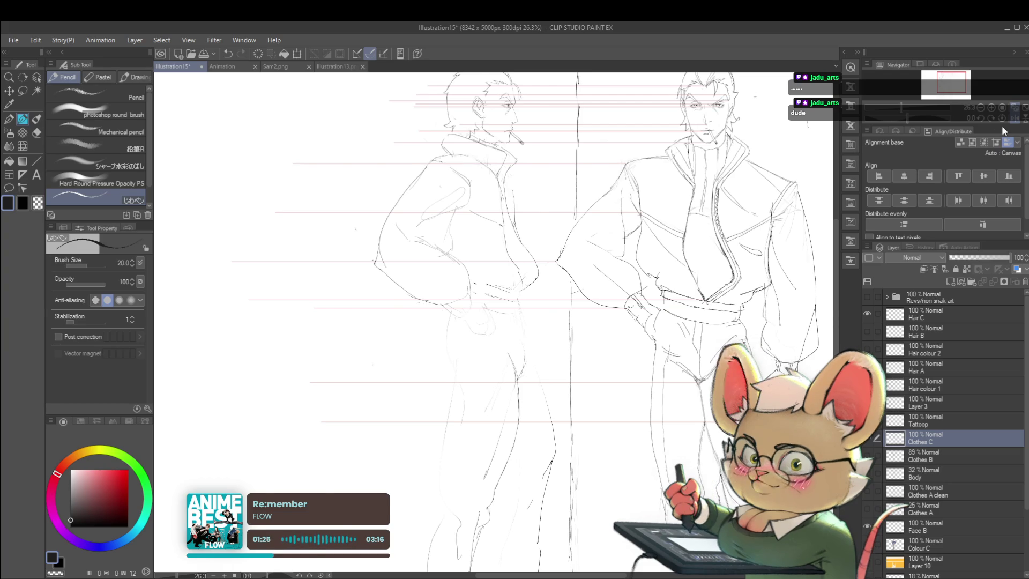
key("h")
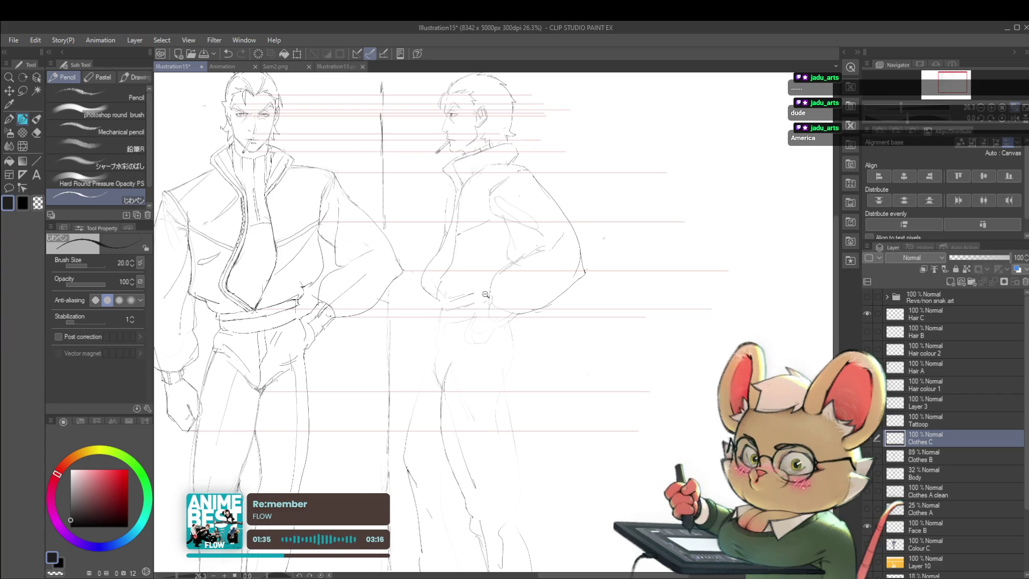
scroll(490, 304, "up", 2)
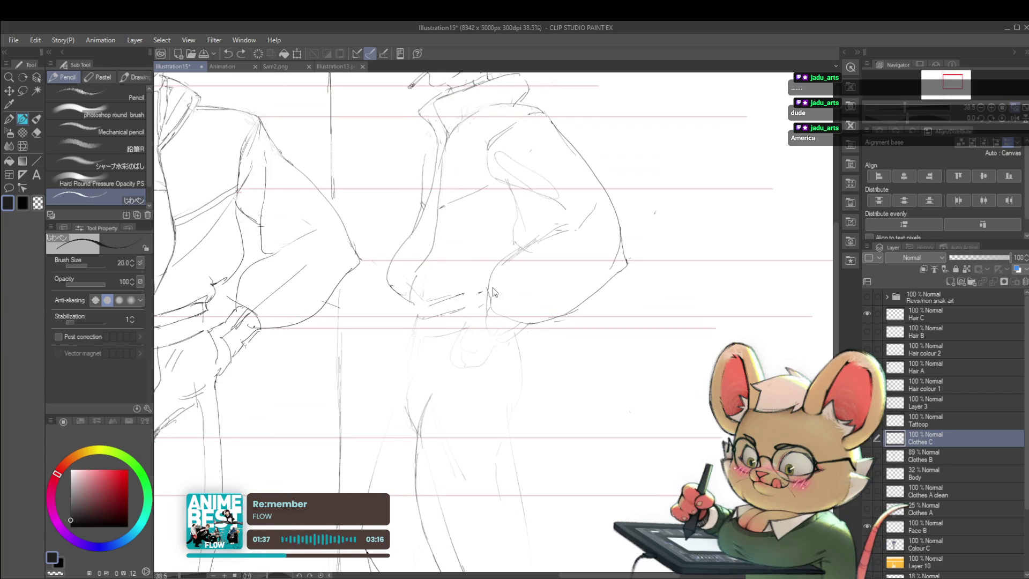
- Add a short pencil stroke on the profile figure's hip
left_click_drag(491, 277, 486, 303)
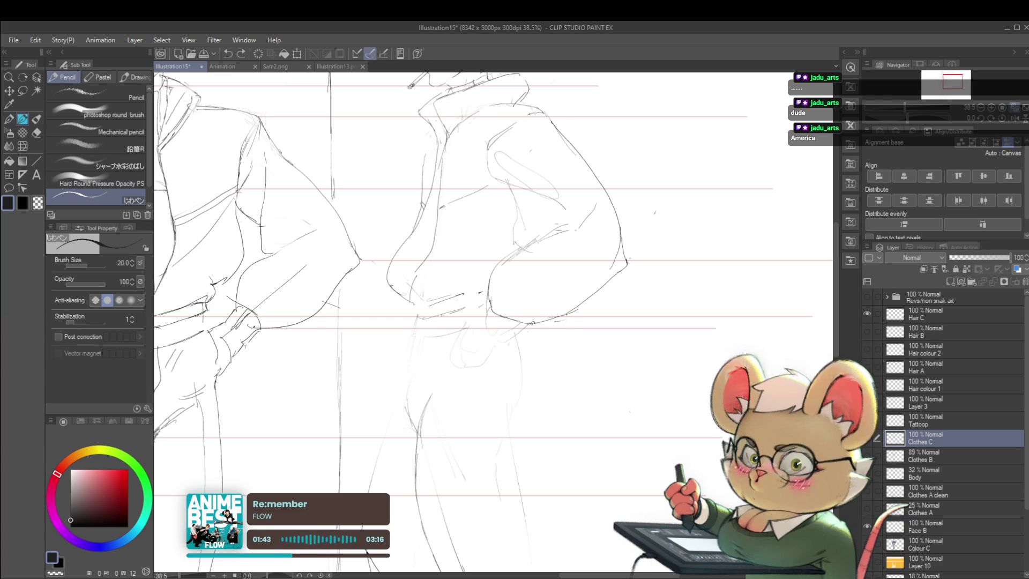
scroll(494, 311, "down", 3)
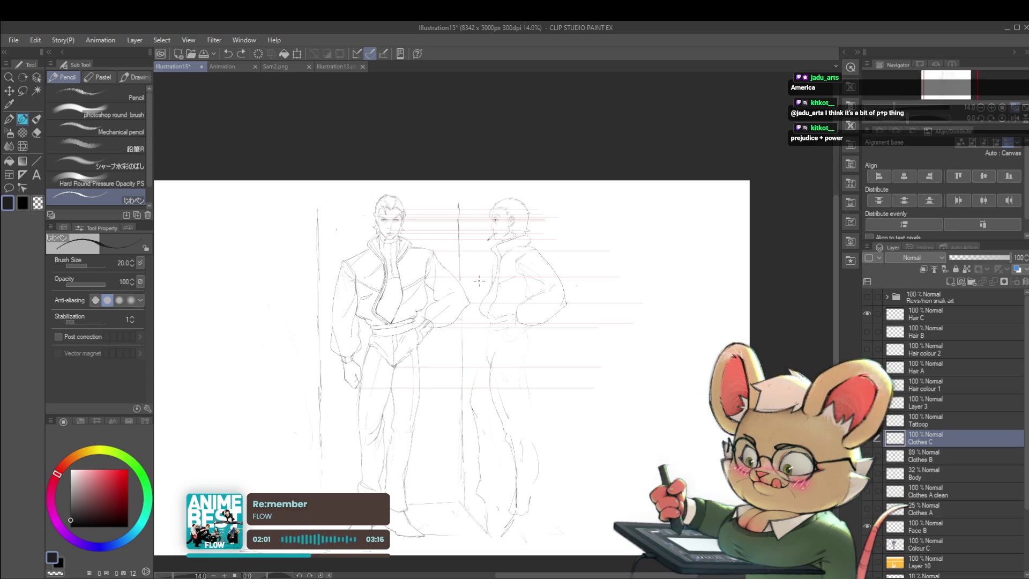
left_click(1011, 119)
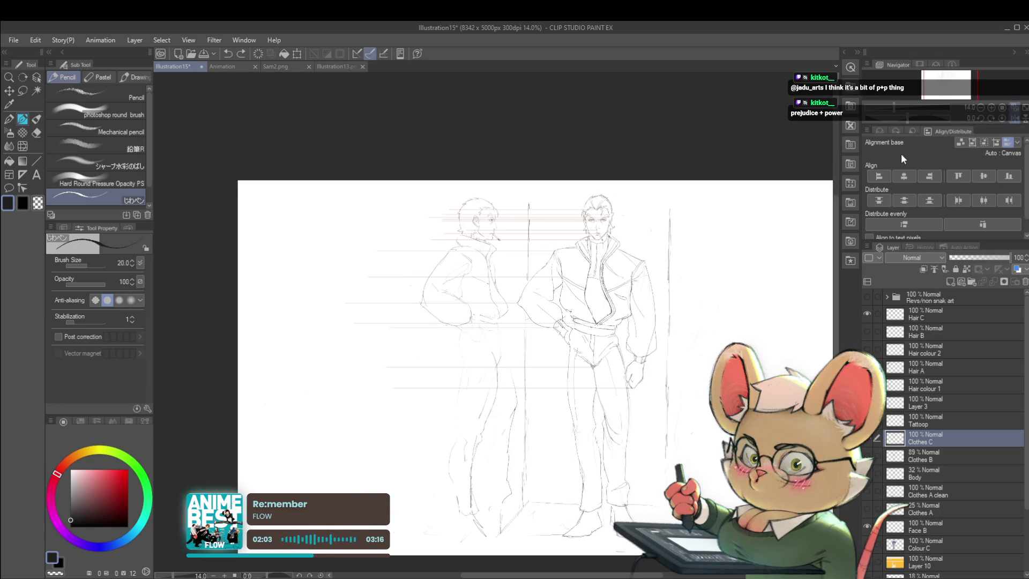
scroll(494, 241, "up", 3)
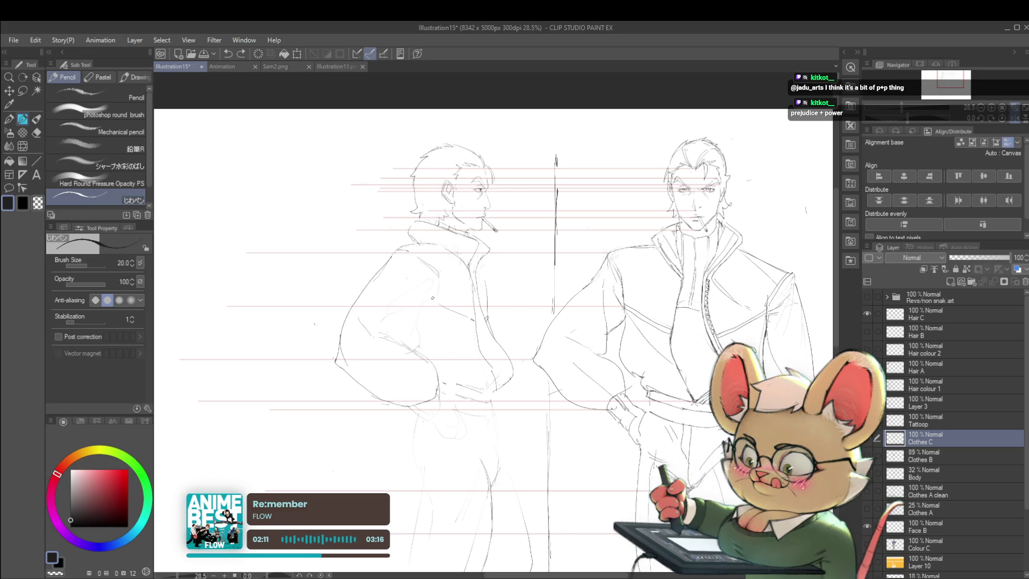
key("h")
left_click_drag(482, 322, 410, 304)
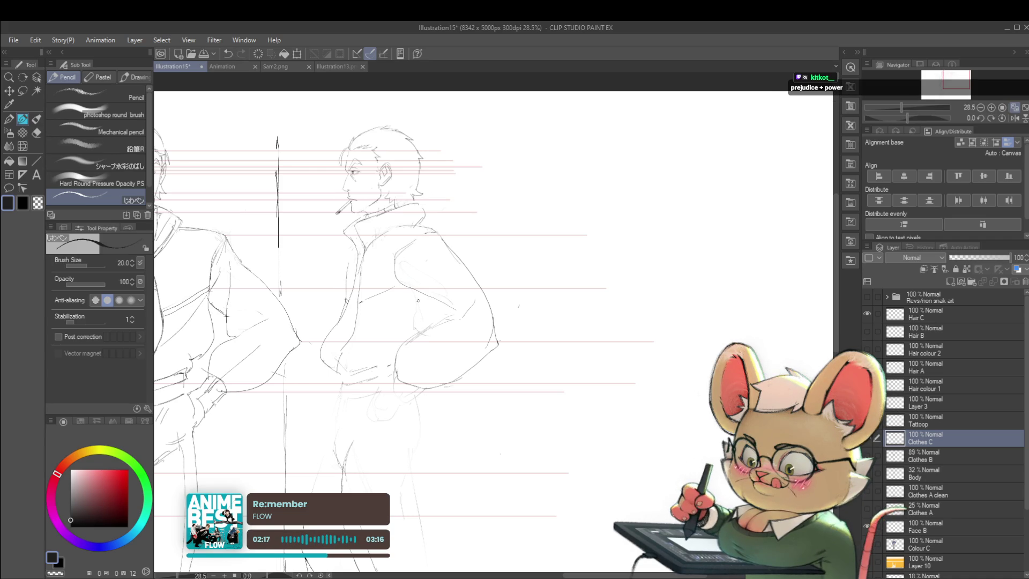
mouse_move(409, 222)
left_mouse_down()
mouse_move(445, 219)
mouse_move(462, 254)
left_mouse_up()
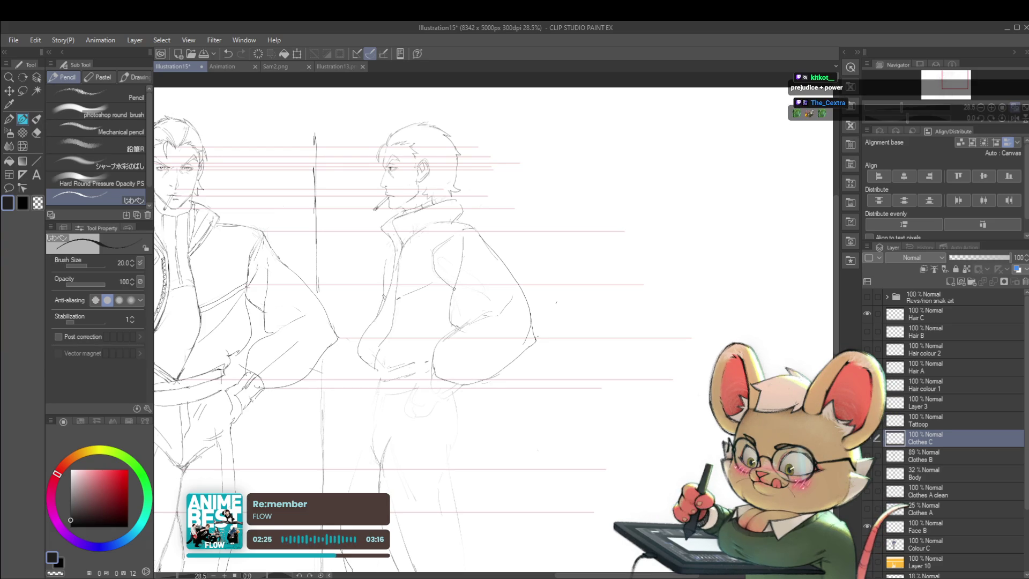
scroll(465, 261, "down", 5)
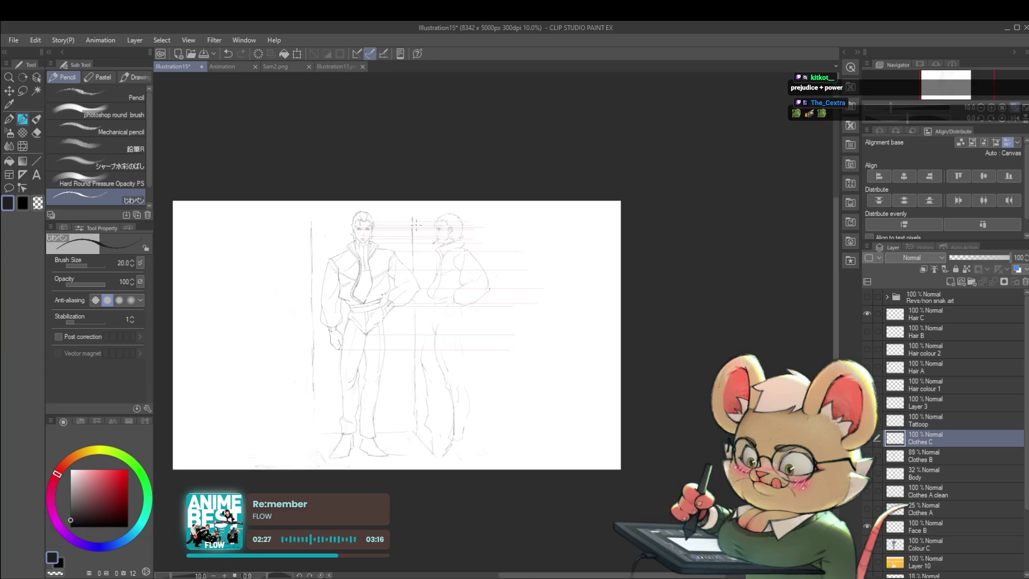
left_click_drag(415, 225, 516, 331)
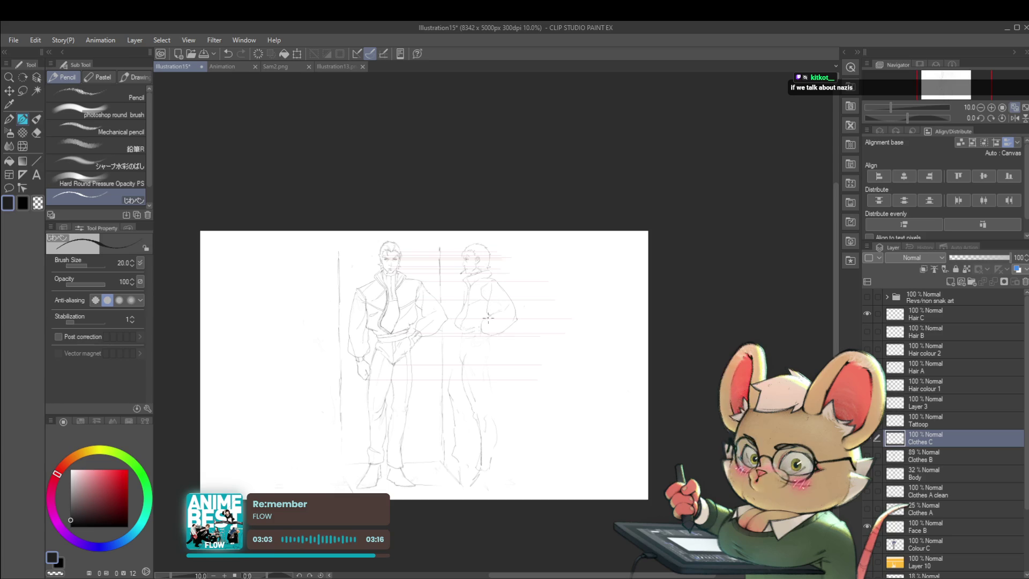
scroll(499, 352, "up", 3)
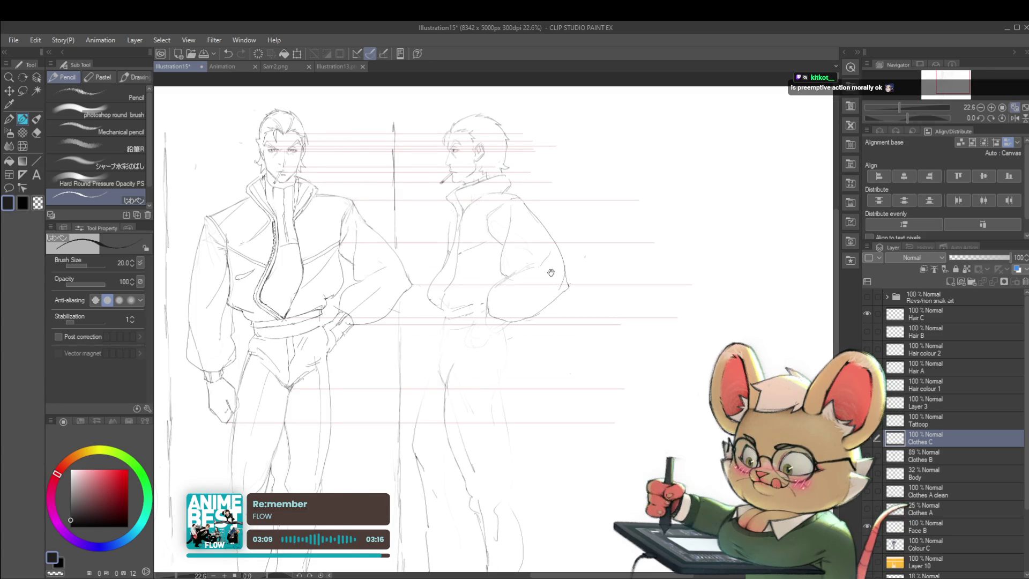
- Nudge the enlarged jacket sketch into position, then zoom out to the whole drawing
left_click_drag(499, 352, 509, 367)
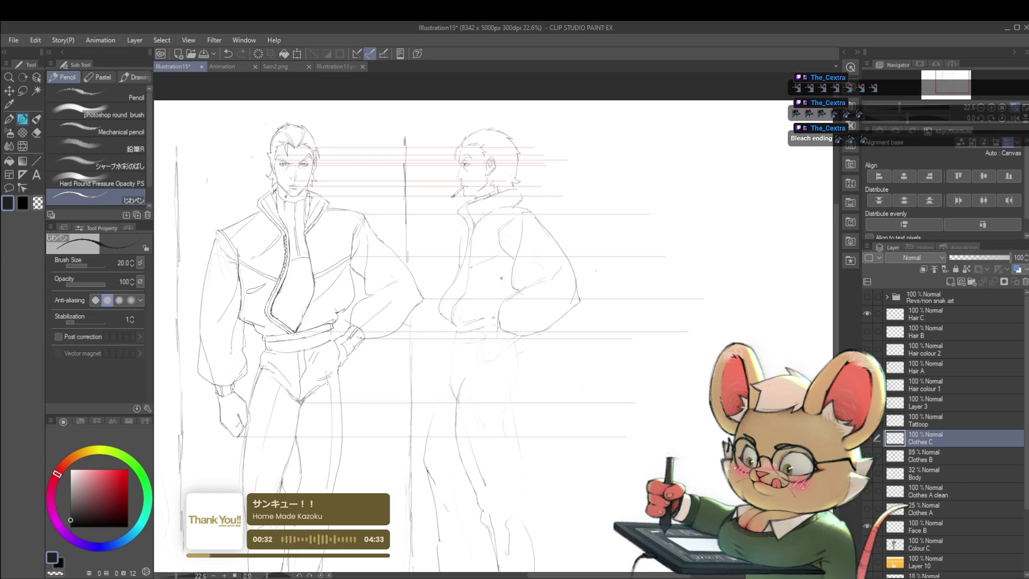
key("ctrl+minus")
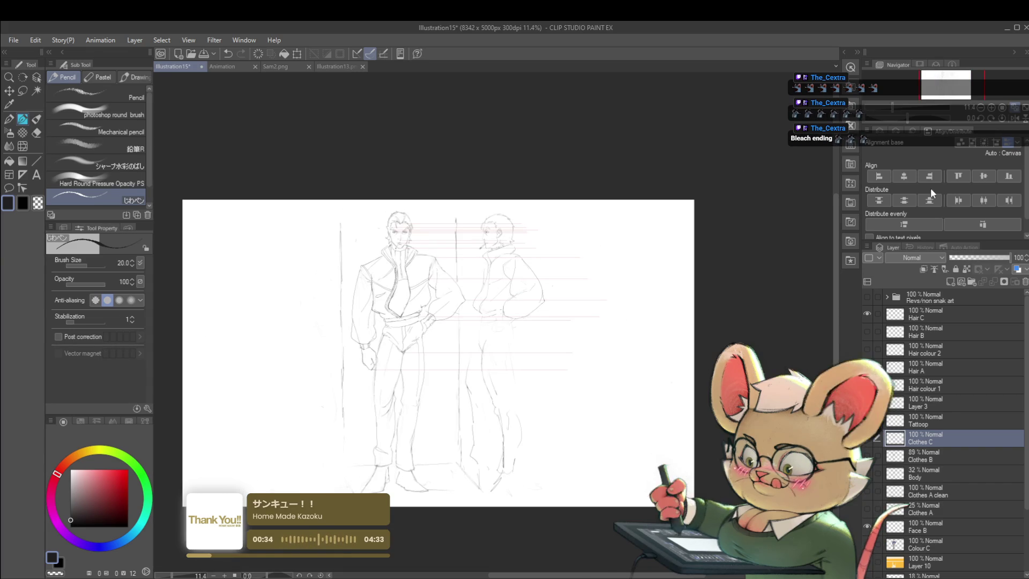
- Mirror the sketch so the smoking man is left and bring the jackets and waists into view
left_click(1001, 120)
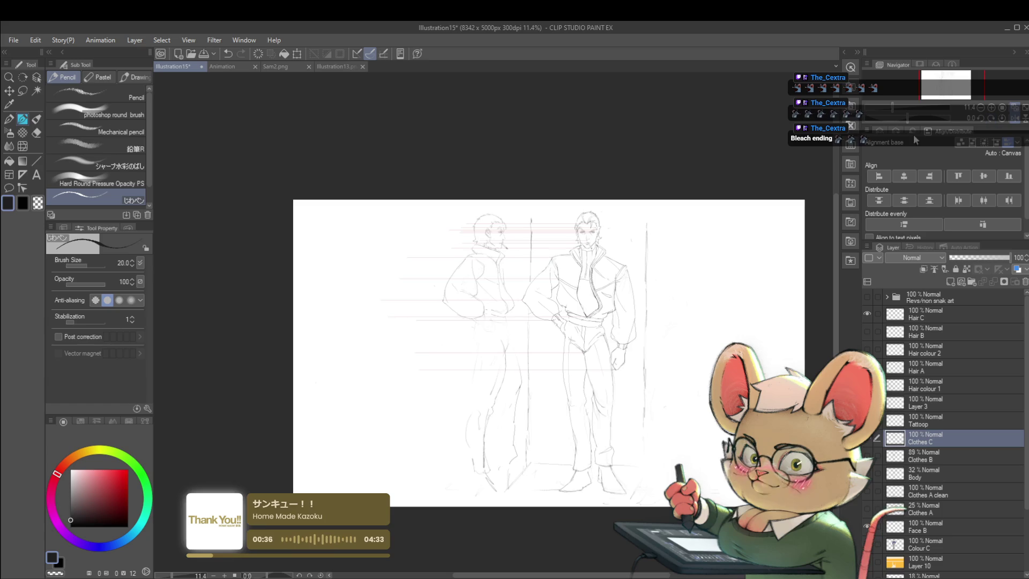
scroll(488, 241, "up", 5)
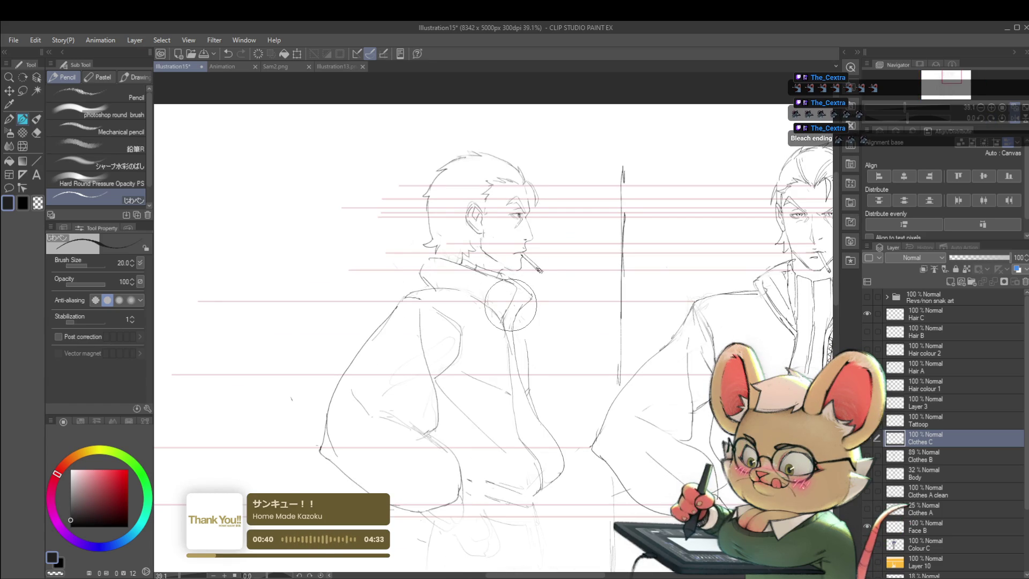
scroll(563, 217, "down", 2)
scroll(574, 202, "down", 1)
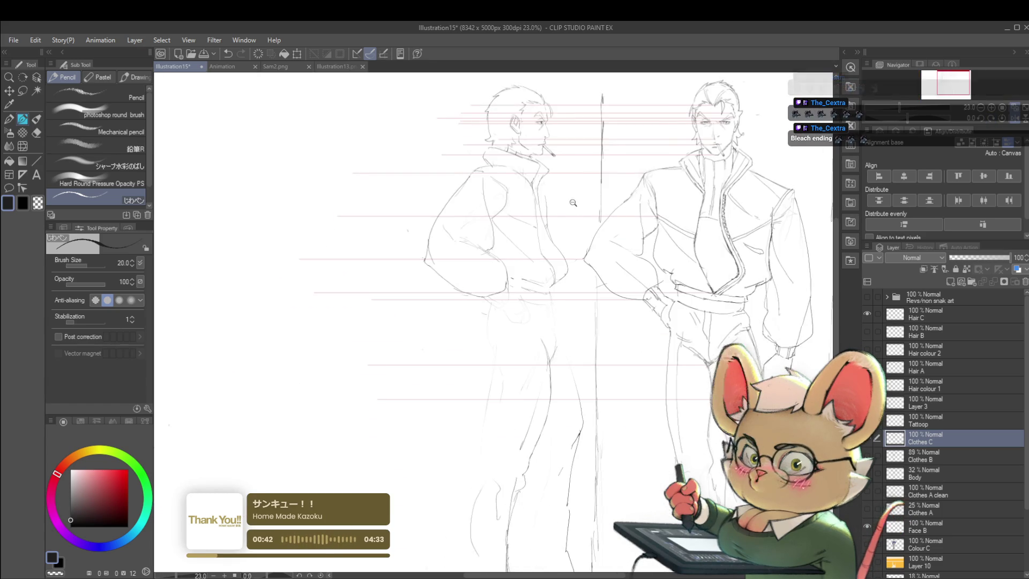
scroll(575, 201, "down", 1)
scroll(511, 278, "up", 2)
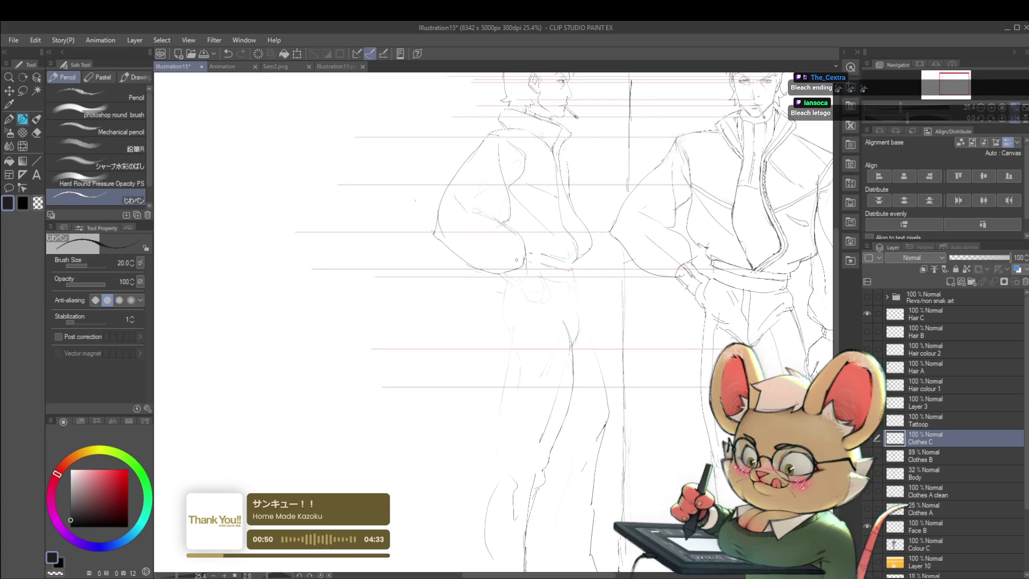
left_click_drag(559, 282, 471, 264)
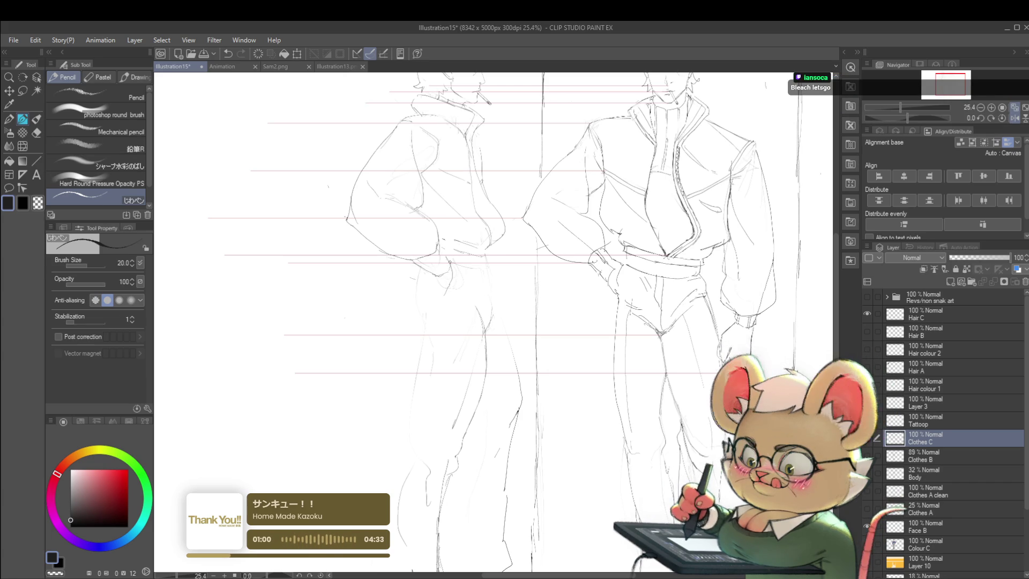
scroll(397, 230, "down", 5)
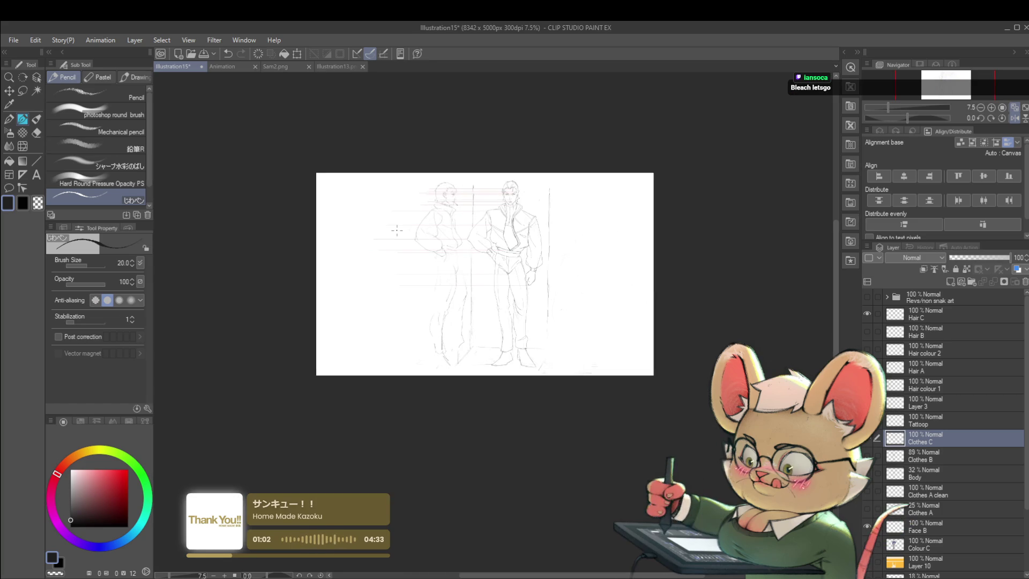
- Toggle the mirror off and on, then pan up to the two men's legs
left_click(1004, 117)
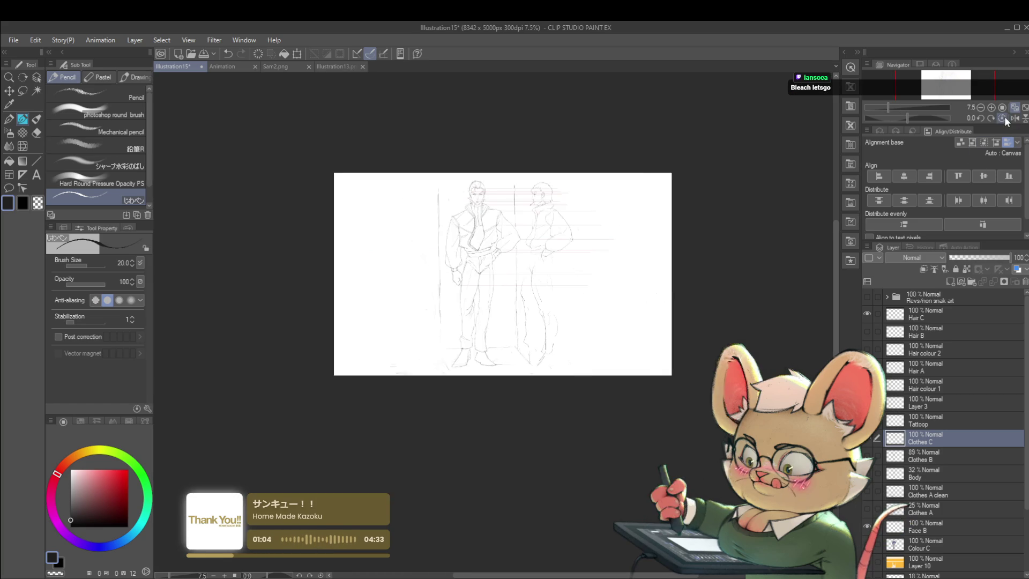
scroll(586, 259, "up", 2)
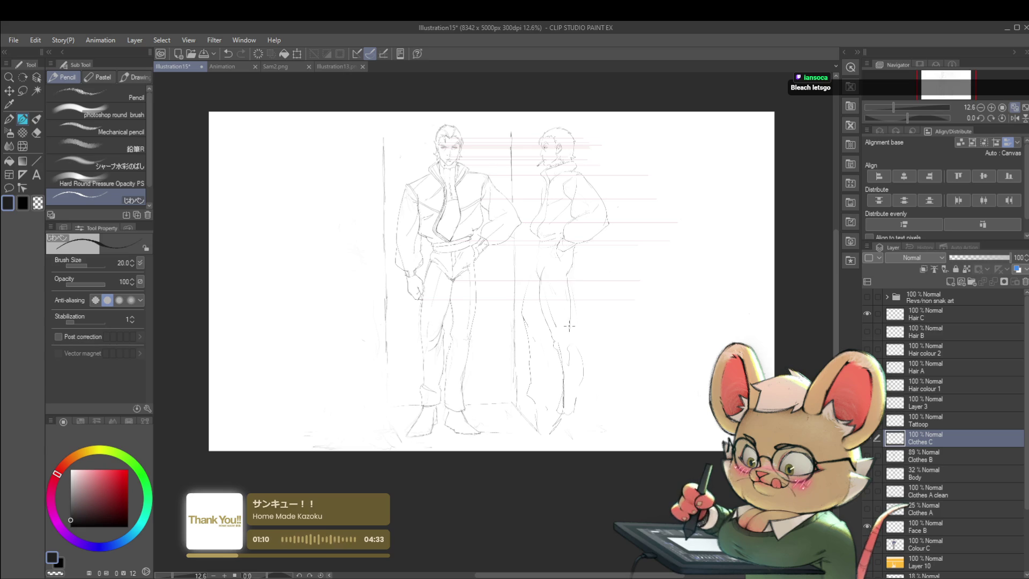
scroll(571, 296, "down", 1)
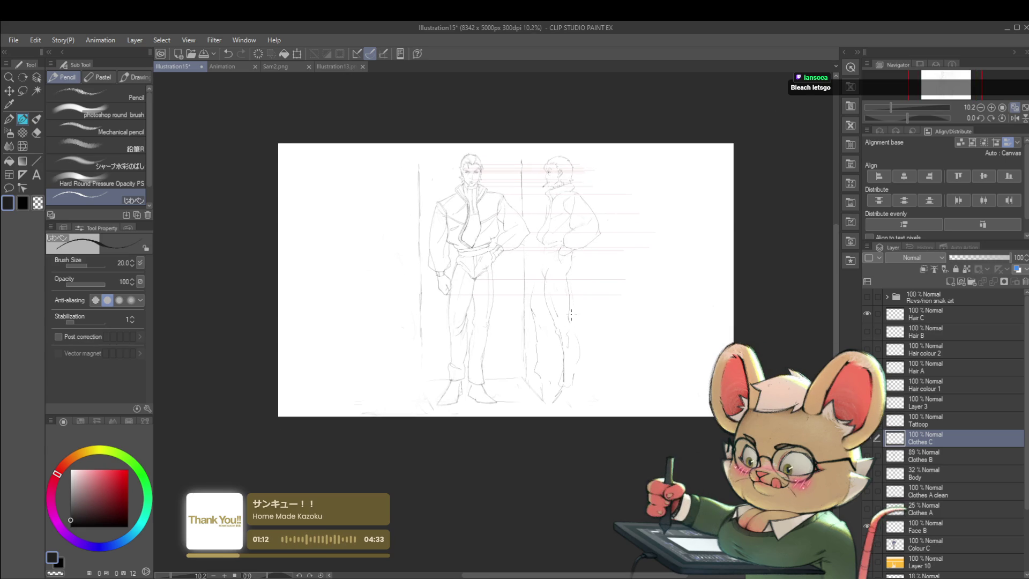
scroll(571, 315, "up", 2)
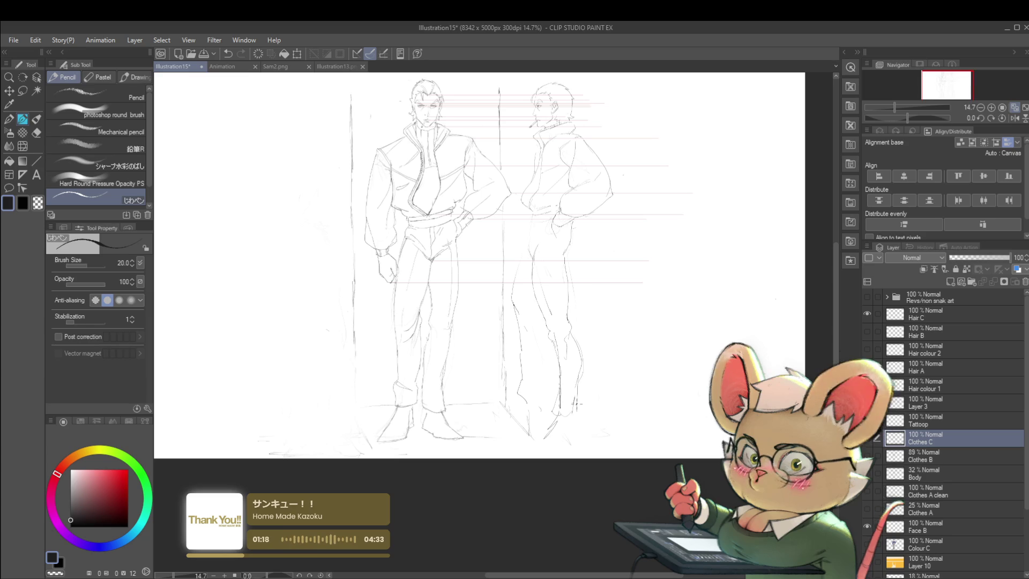
scroll(573, 343, "down", 2)
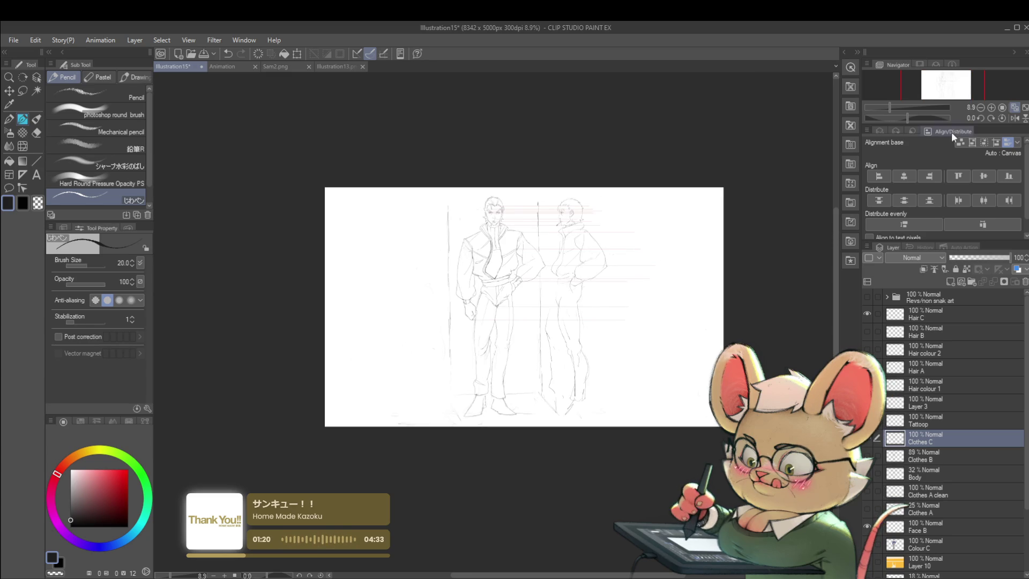
left_click(1012, 118)
scroll(441, 349, "up", 1)
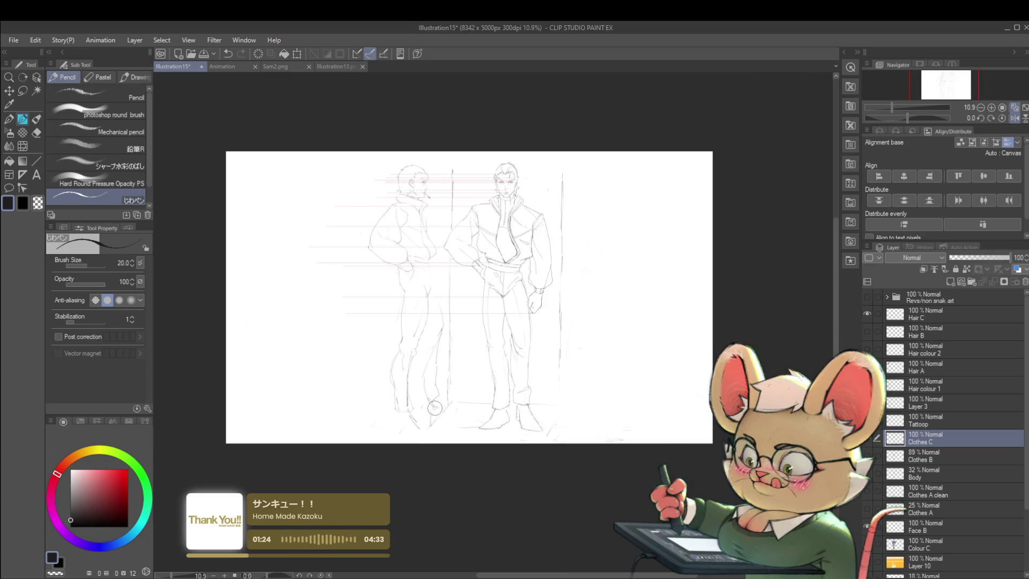
left_click_drag(397, 454, 454, 454)
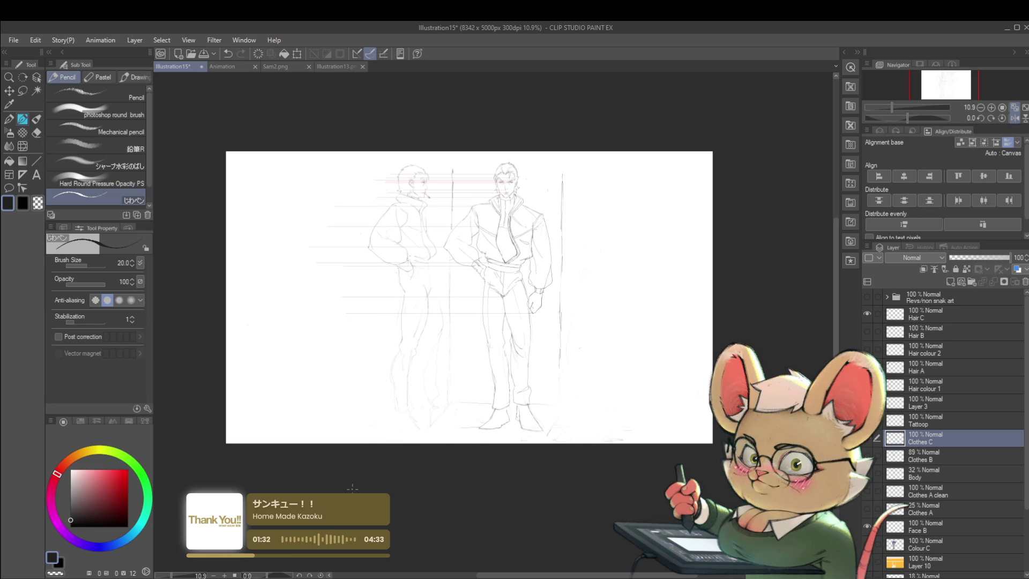
left_click_drag(511, 366, 546, 304)
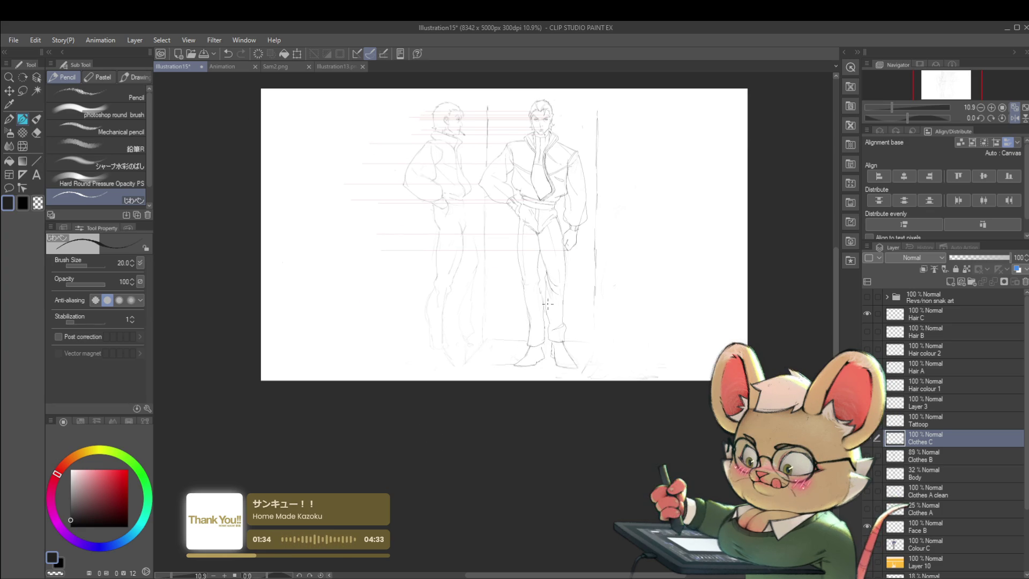
scroll(546, 304, "up", 2)
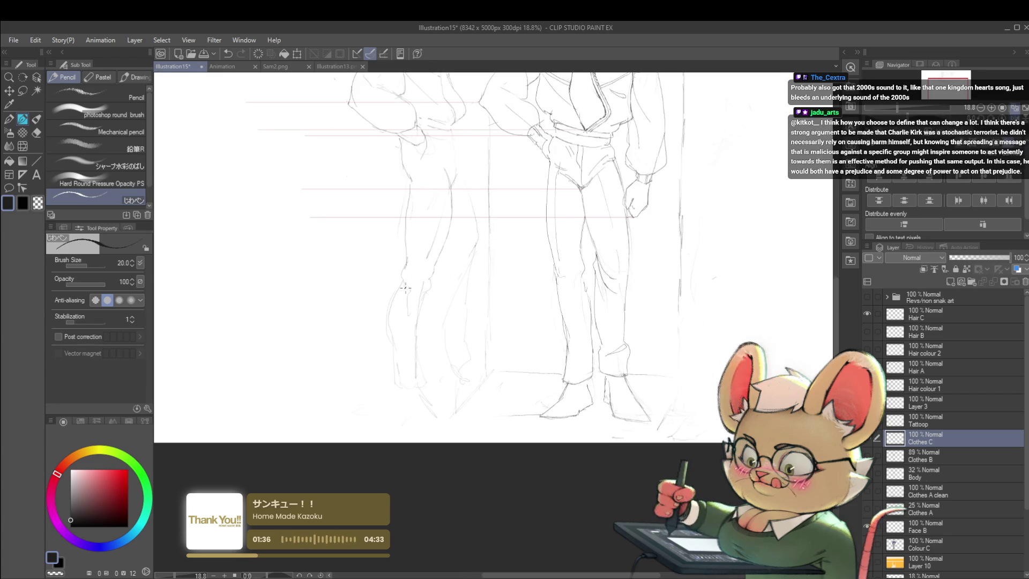
- Add pencil strokes along both men's legs, panning to the right-hand figure
left_click_drag(402, 274, 391, 306)
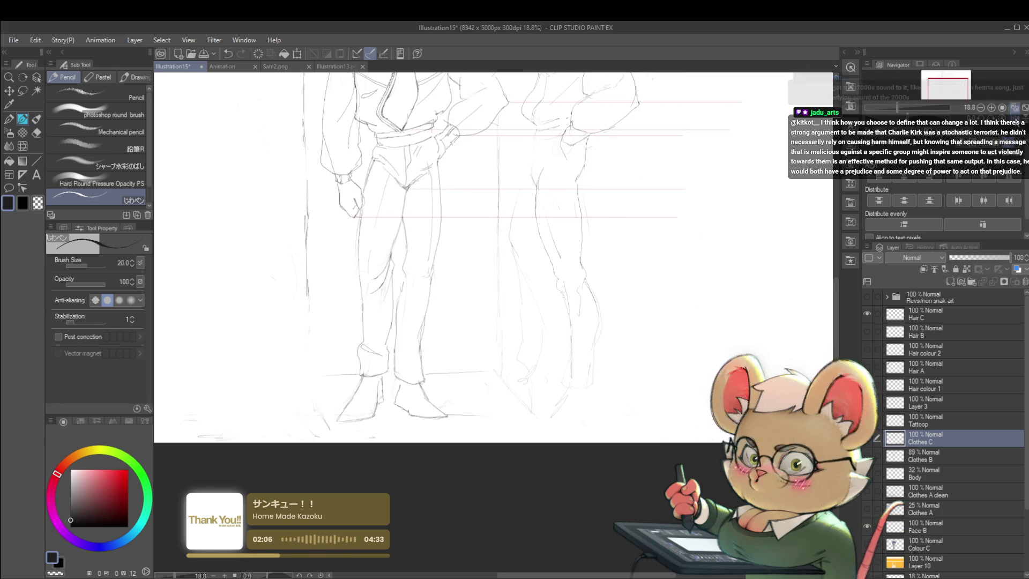
left_click_drag(780, 261, 533, 229)
scroll(534, 229, "down", 1)
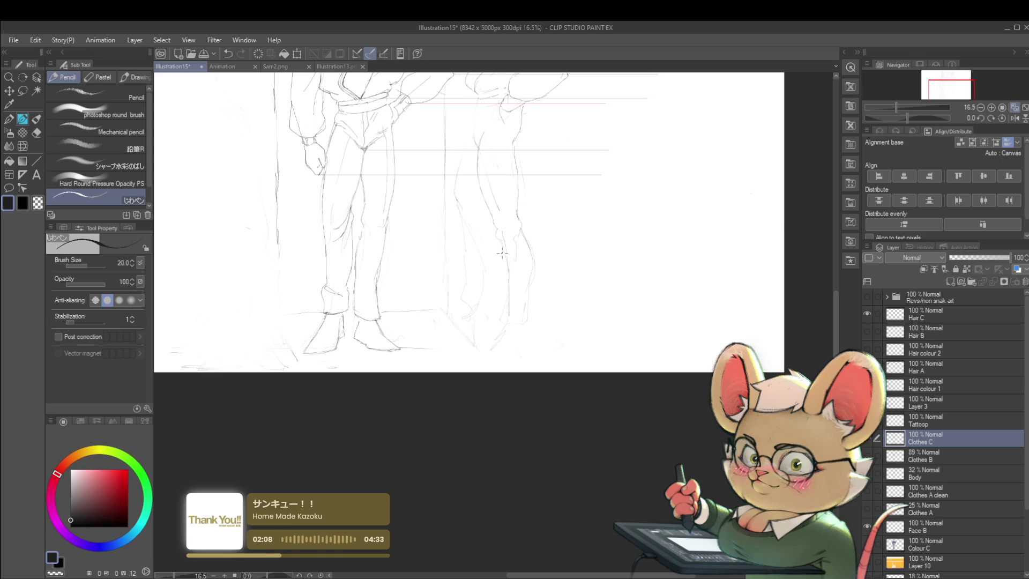
left_click_drag(503, 241, 505, 306)
- Mirror the sketch, look closer at the legs, then step back to the whole sketch
left_click(1017, 118)
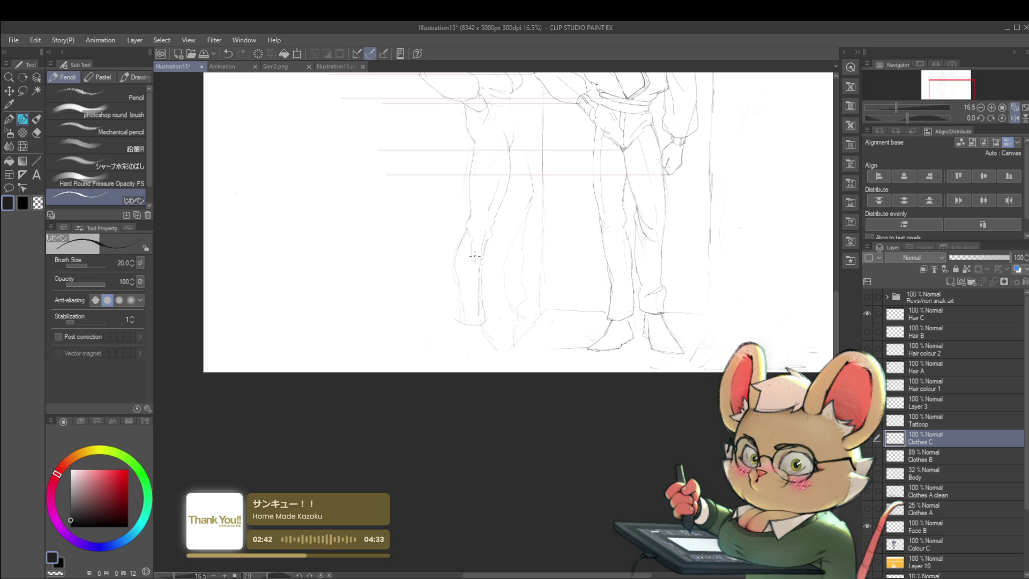
left_click_drag(454, 280, 458, 299)
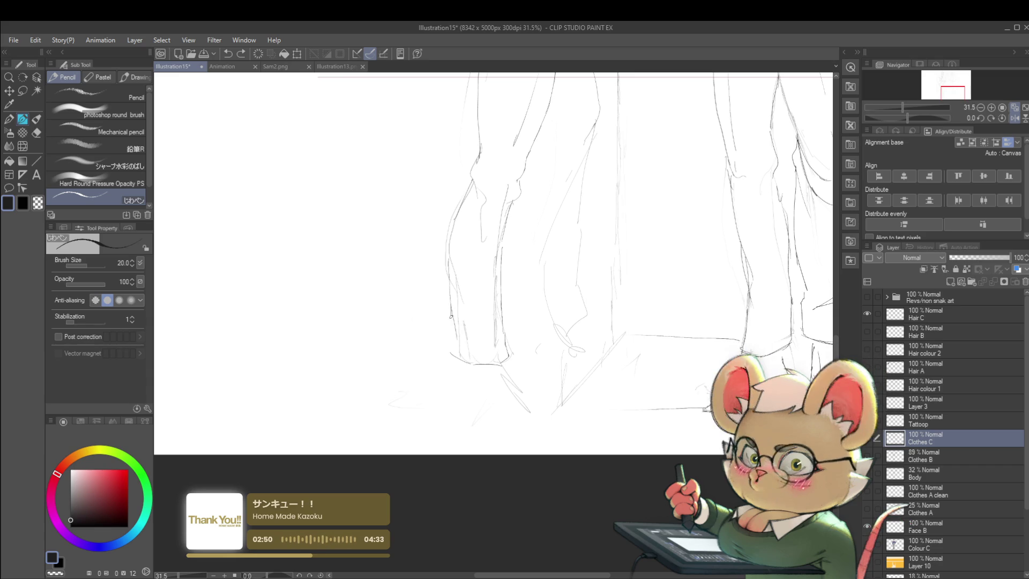
mouse_move(475, 344)
left_mouse_down()
mouse_move(435, 291)
mouse_move(474, 322)
mouse_move(482, 305)
left_mouse_up()
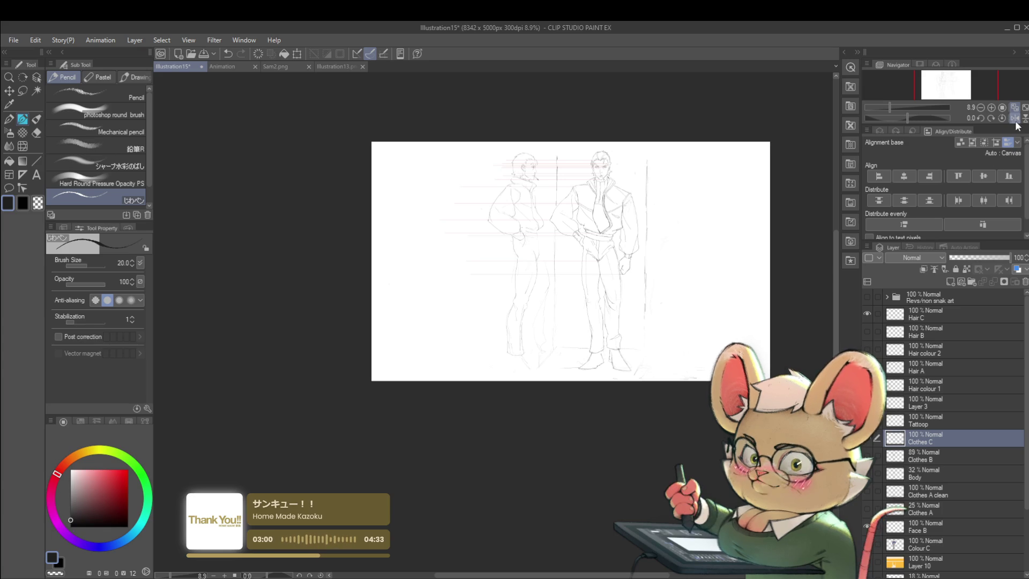
- Mirror-check the legs and redraw the profile figure's leg contour in pencil
left_click(1010, 118)
left_click_drag(474, 324, 462, 298)
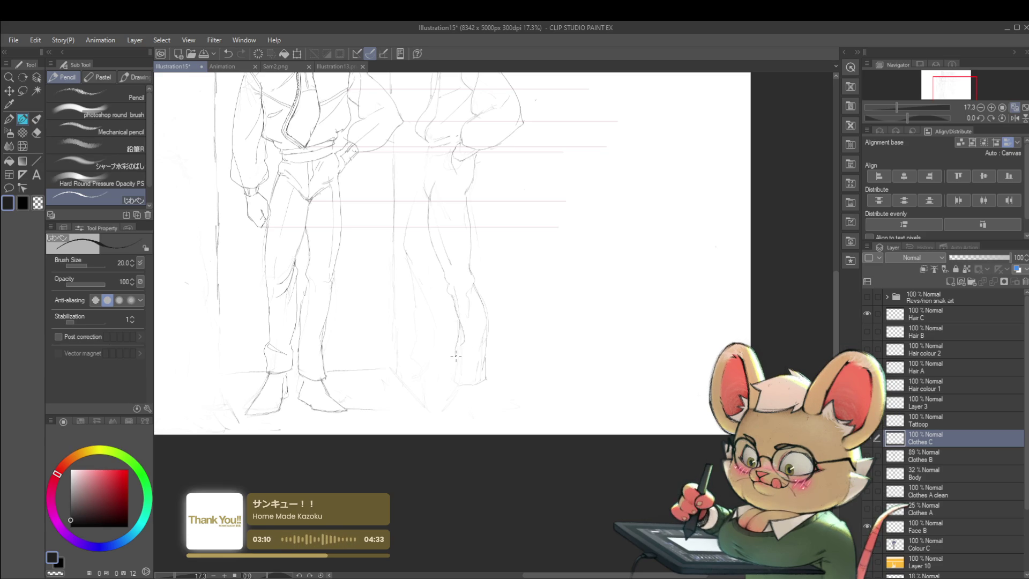
scroll(456, 371, "down", 5)
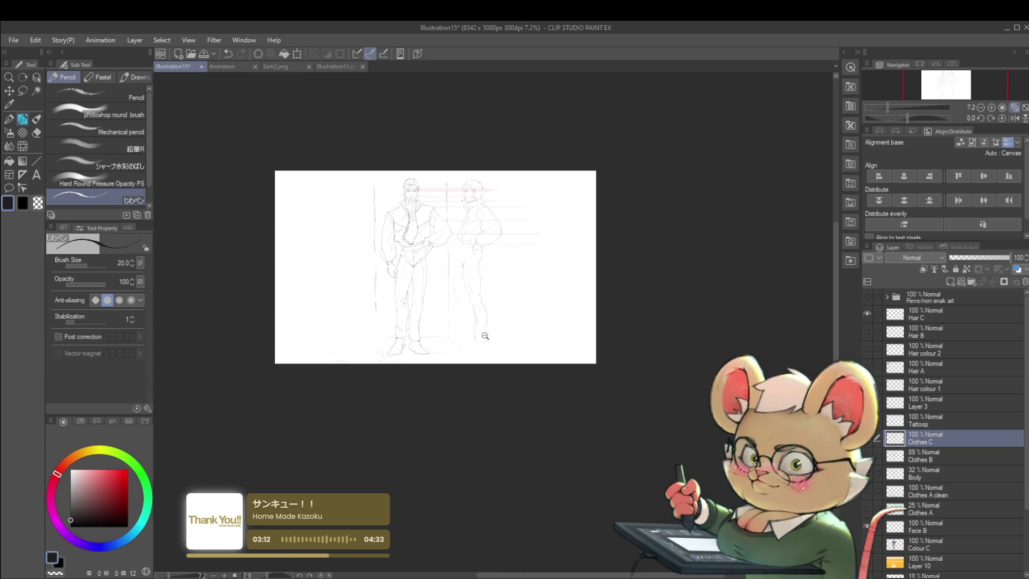
scroll(512, 337, "up", 4)
scroll(512, 327, "up", 2)
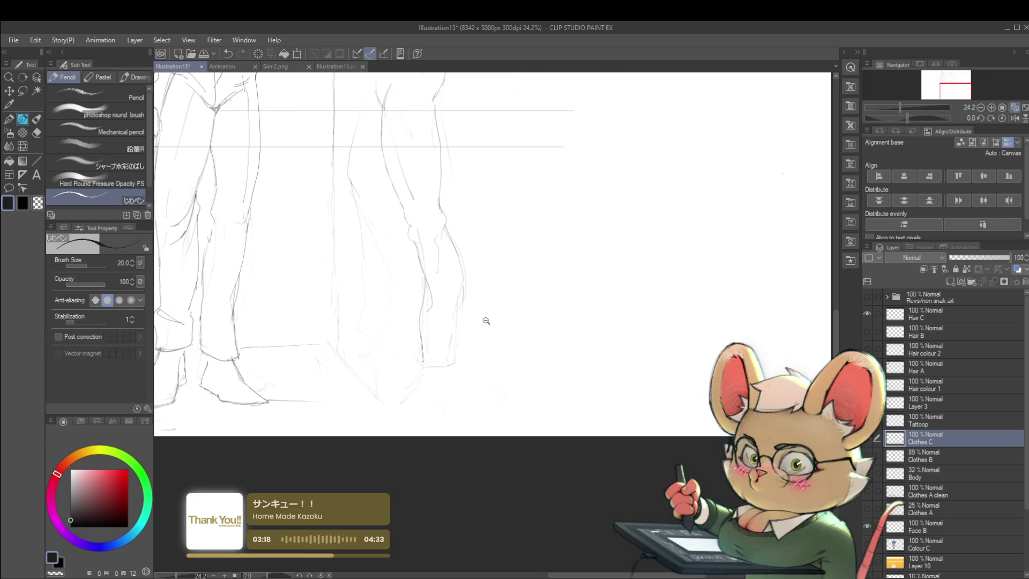
scroll(489, 321, "down", 2)
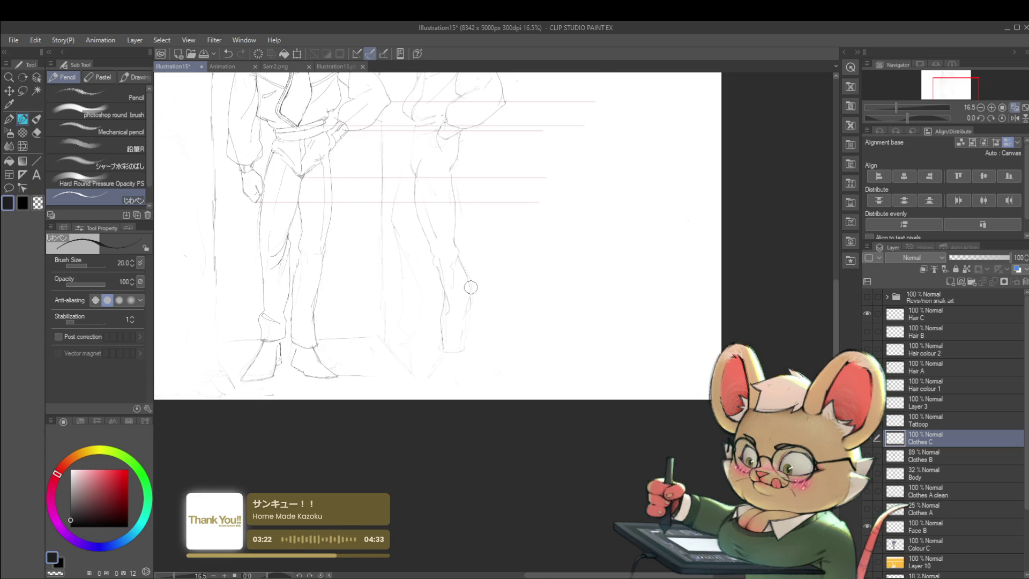
left_click(1013, 119)
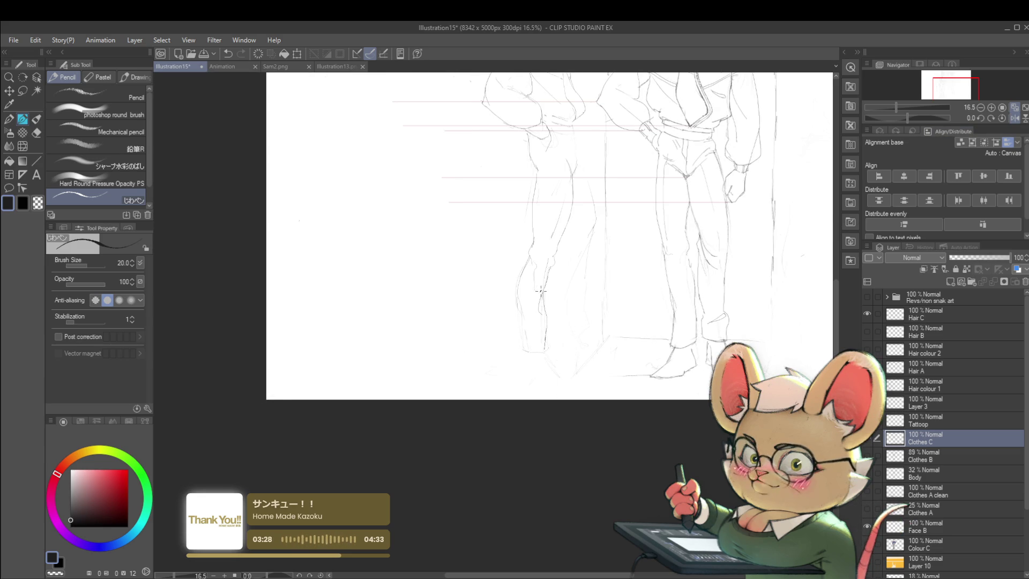
scroll(561, 359, "up", 2)
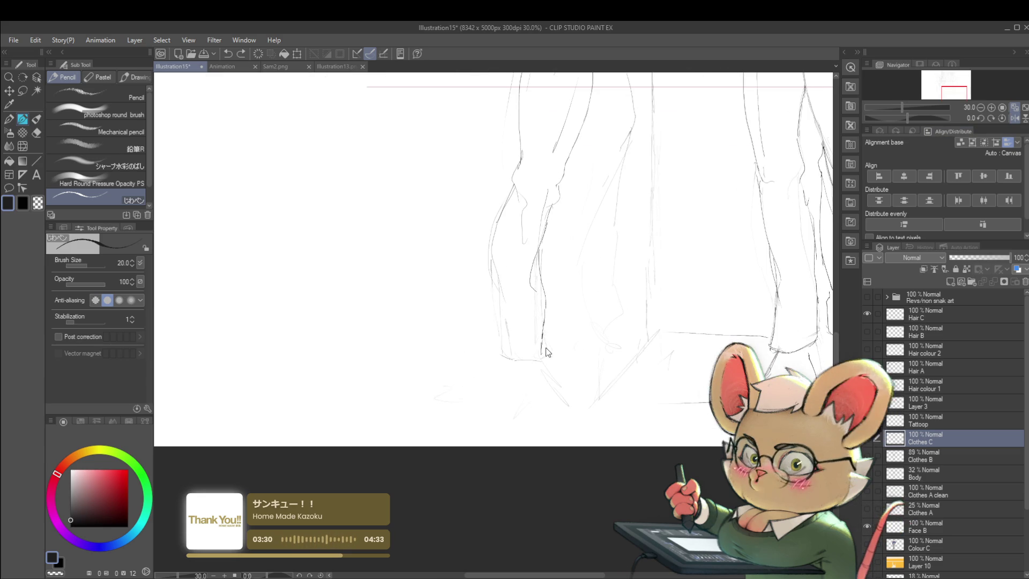
scroll(544, 354, "down", 2)
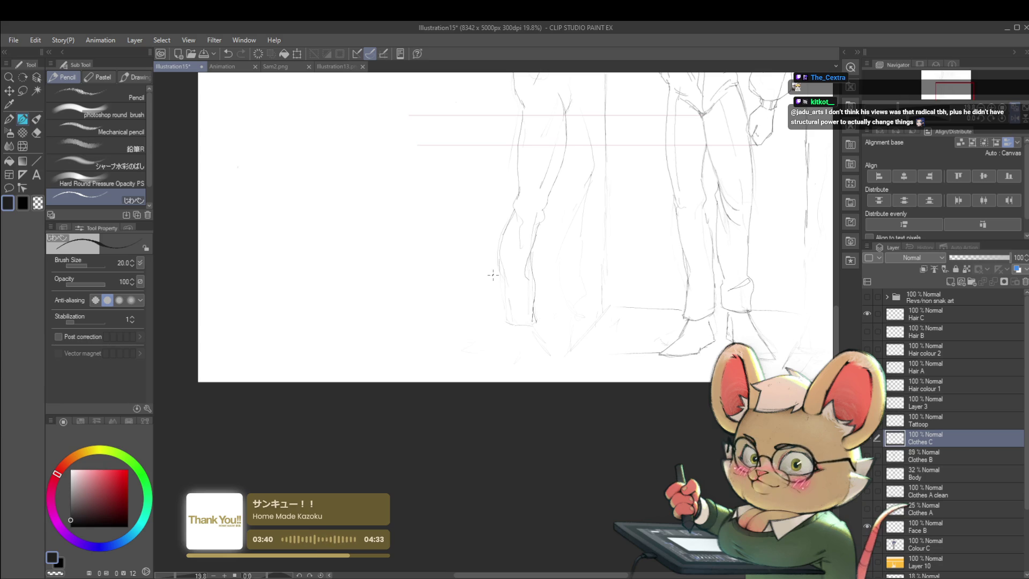
scroll(493, 276, "right", 5)
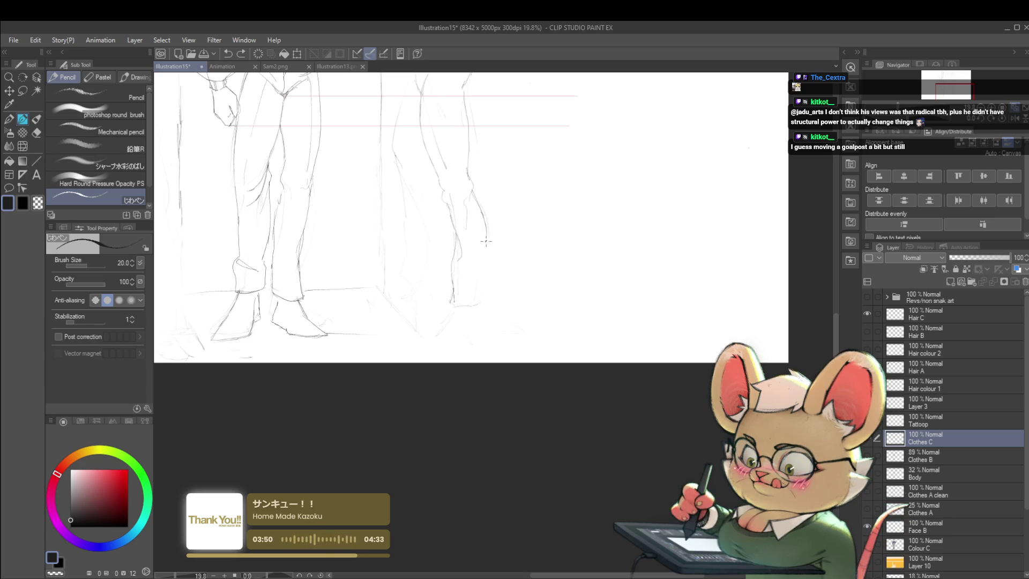
left_click_drag(485, 235, 479, 282)
scroll(479, 284, "down", 3)
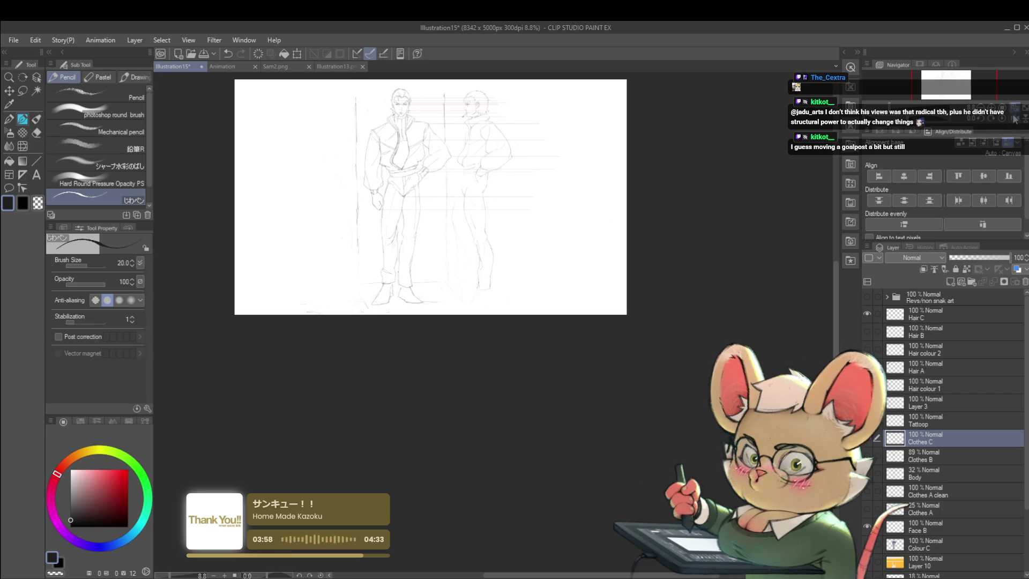
- Zoom on the legs and lasso-select the profile figure's legs for resizing
left_click_drag(413, 207, 540, 207)
scroll(539, 207, "up", 1)
scroll(559, 209, "up", 2)
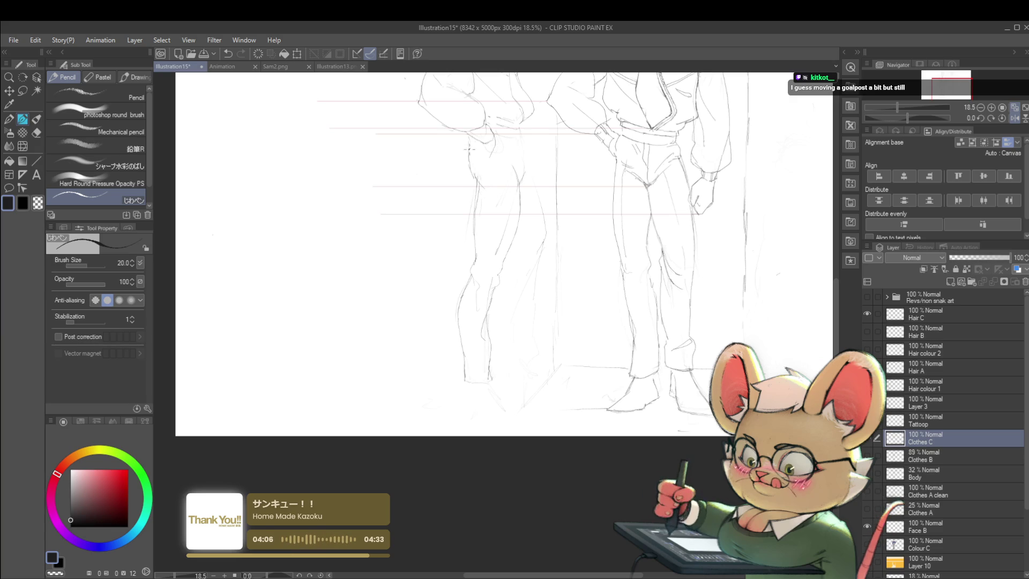
scroll(466, 158, "down", 4)
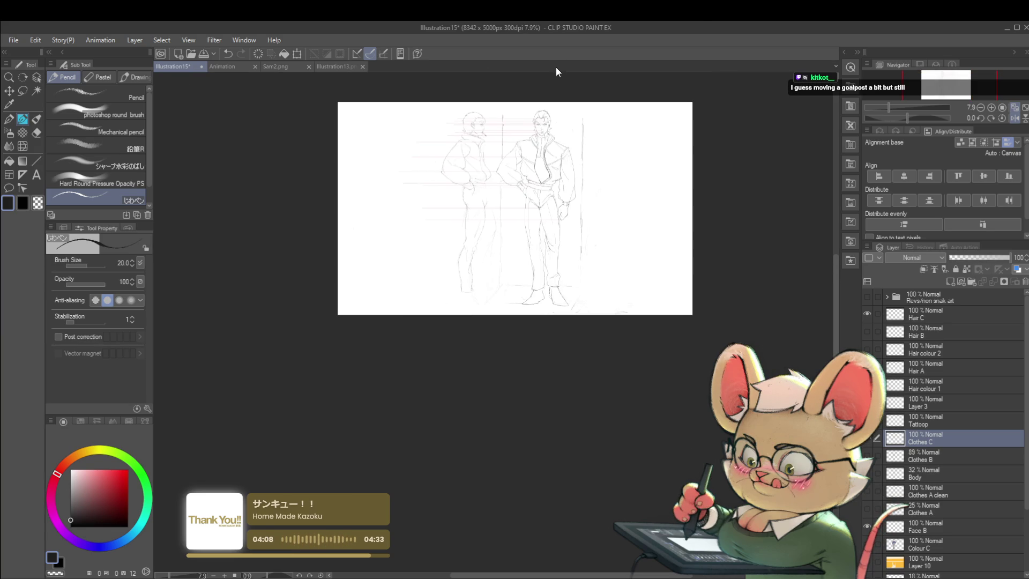
scroll(493, 170, "up", 1)
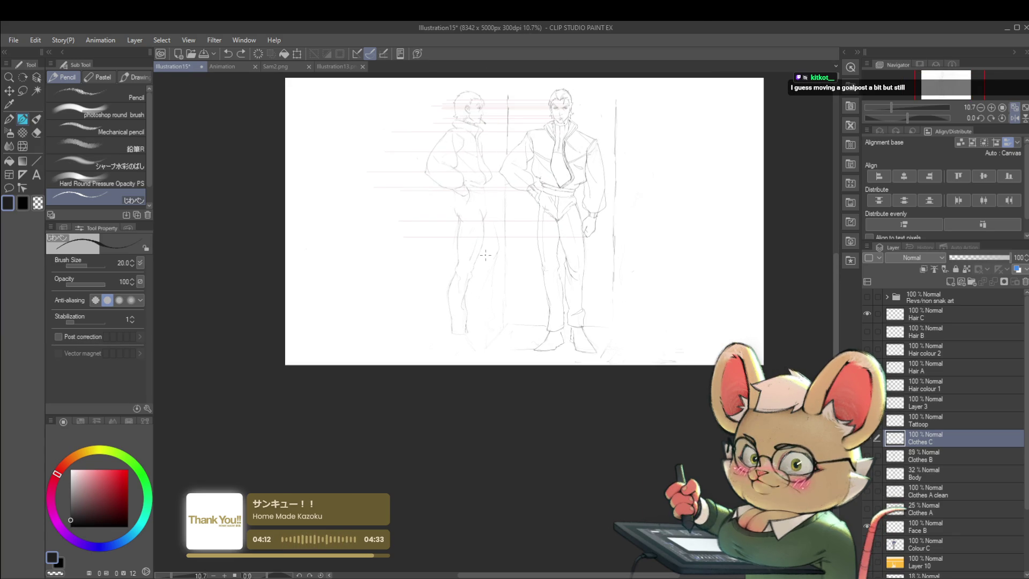
key("m")
mouse_move(450, 351)
left_mouse_down()
mouse_move(491, 208)
mouse_move(459, 340)
mouse_move(473, 329)
left_mouse_up()
- Transform the selected legs of the profile figure, commit it, and mirror the view to check
key("ctrl+t")
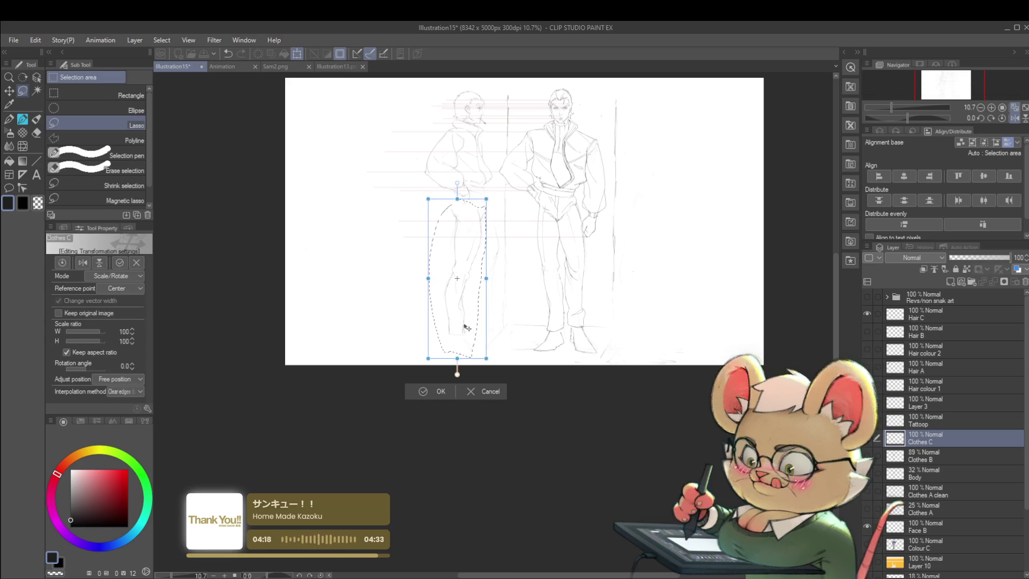
key("Return")
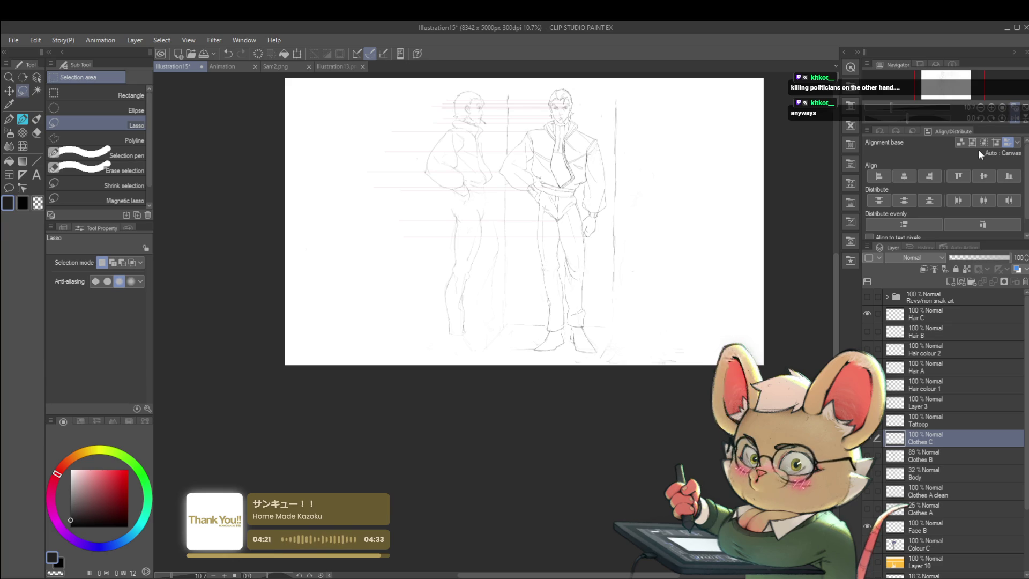
left_click(1006, 117)
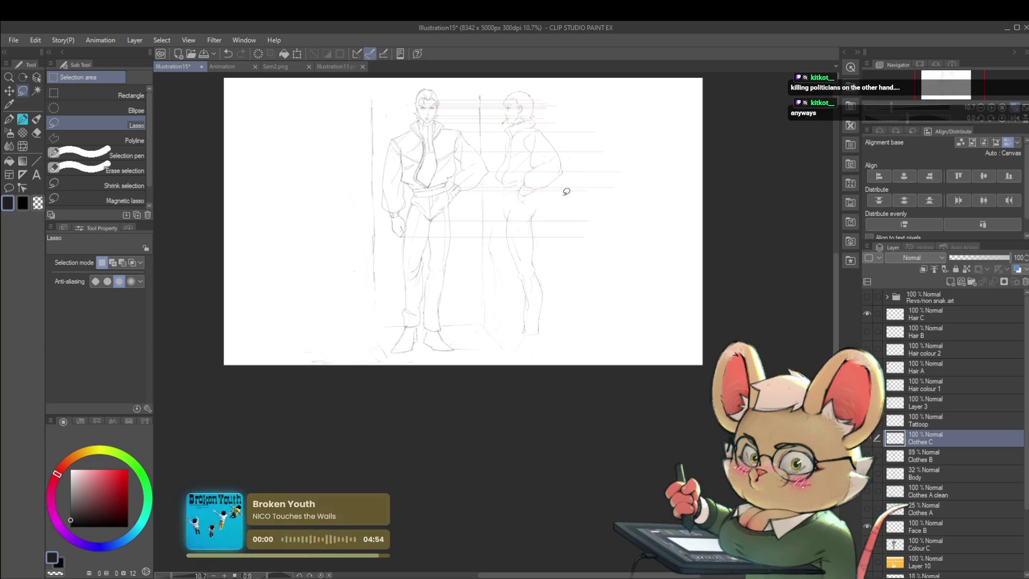
scroll(568, 202, "up", 2)
scroll(486, 222, "up", 2)
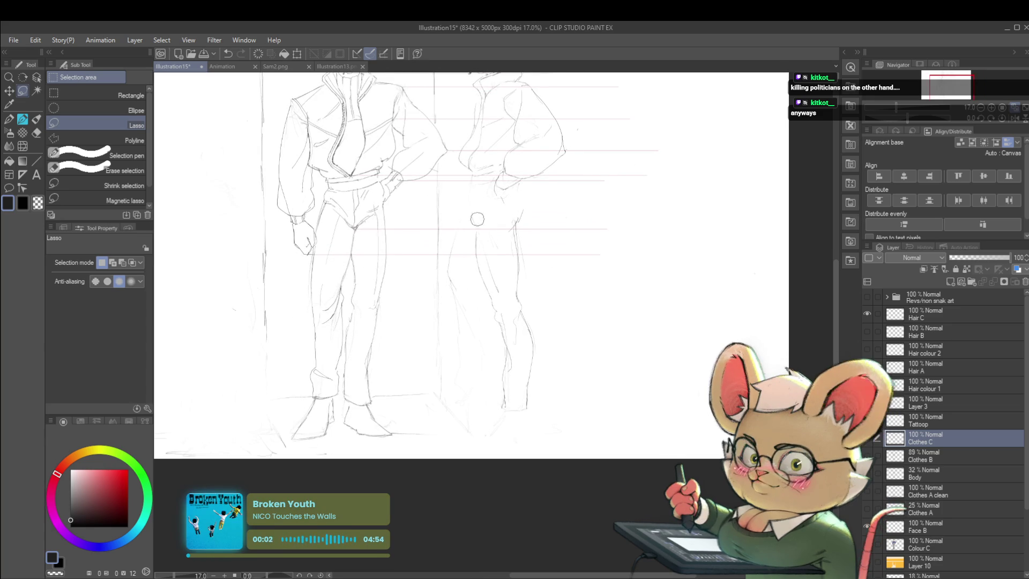
- Return to the Pencil and zoom in on the smoking man's profile head
key("p")
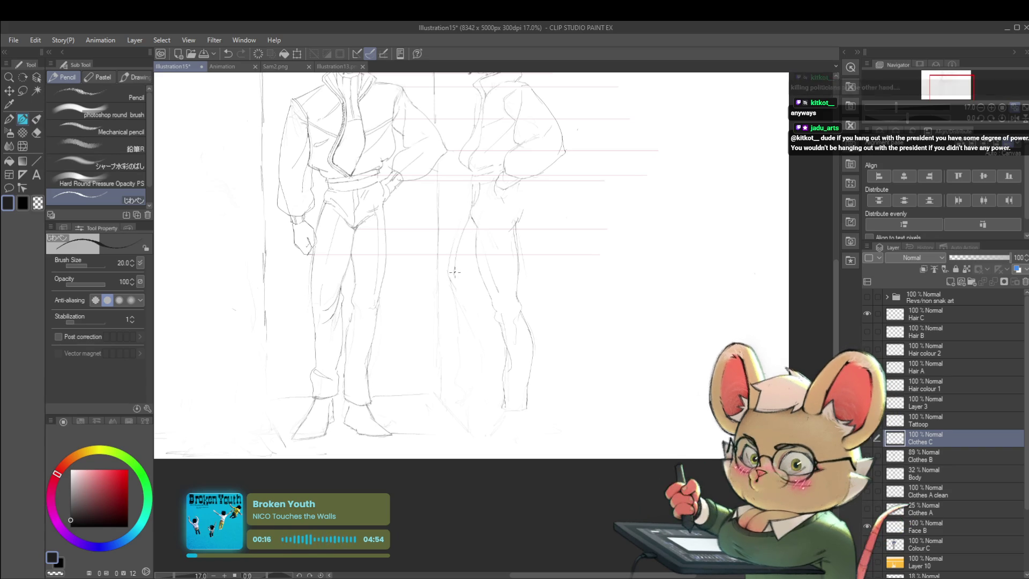
scroll(441, 263, "down", 3)
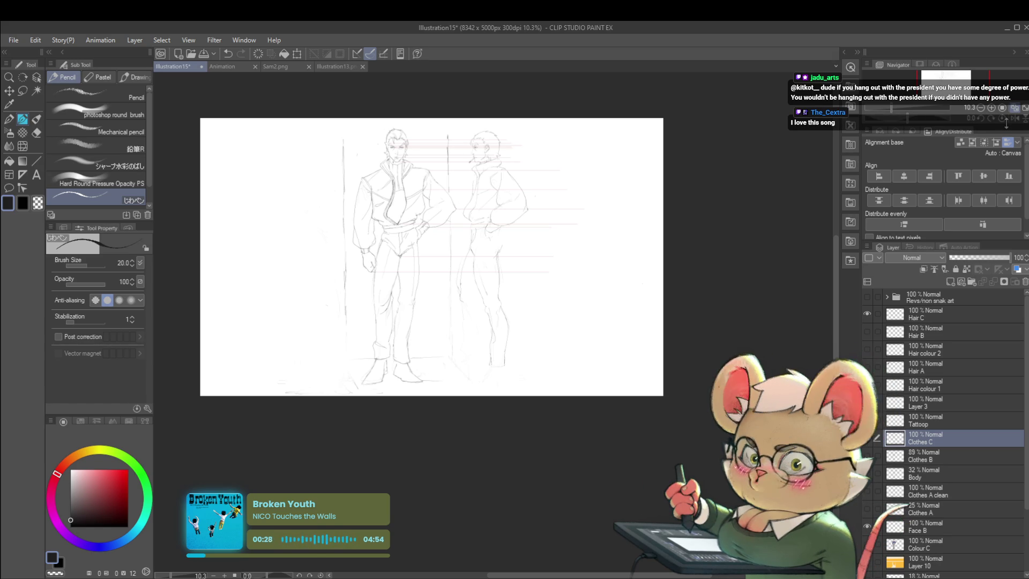
left_click_drag(526, 156, 652, 156)
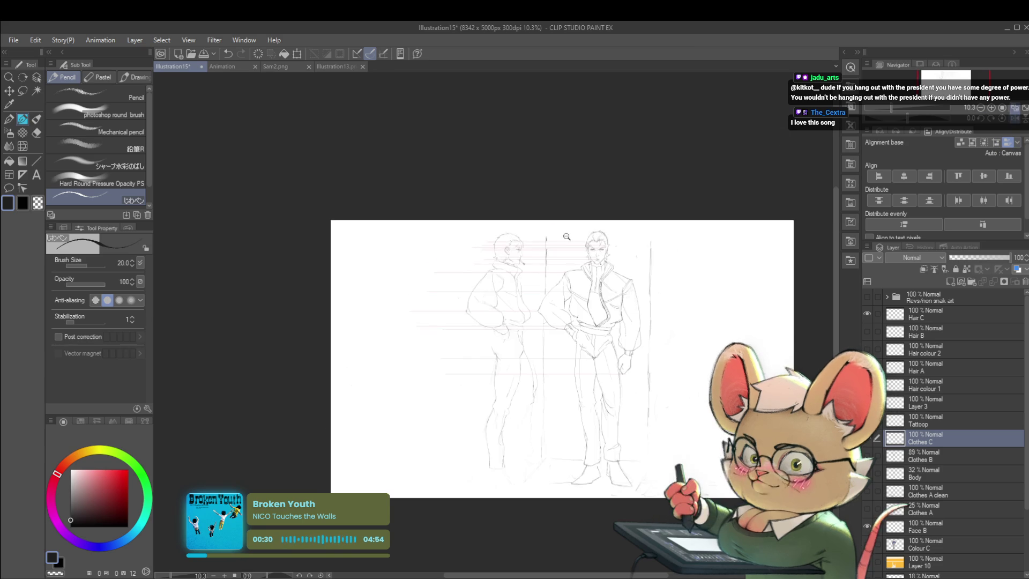
scroll(568, 232, "up", 6)
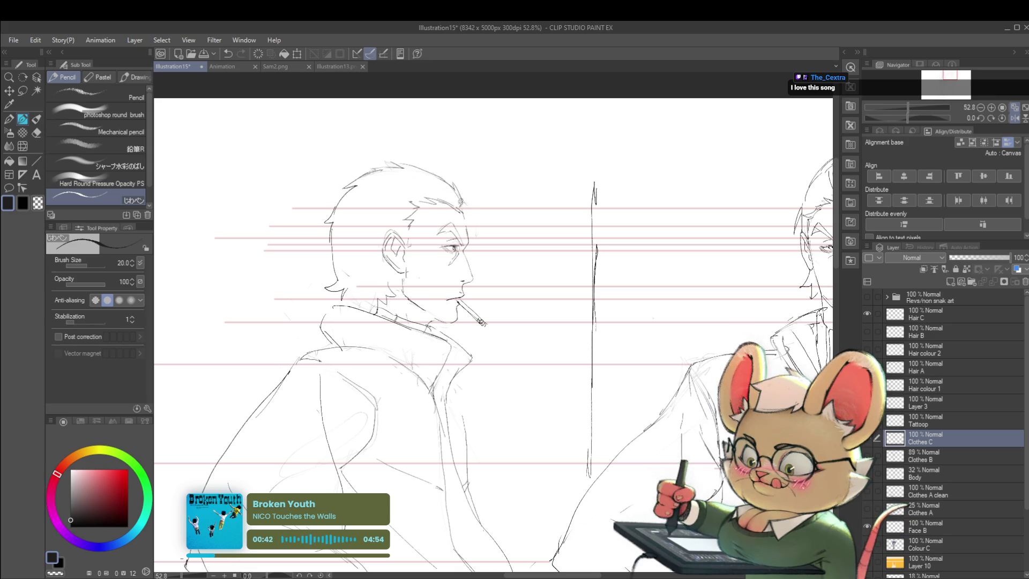
- Check the profile head mirrored and back, then thin the pencil to size 17
key("ctrl+minus")
key("ctrl+minus")
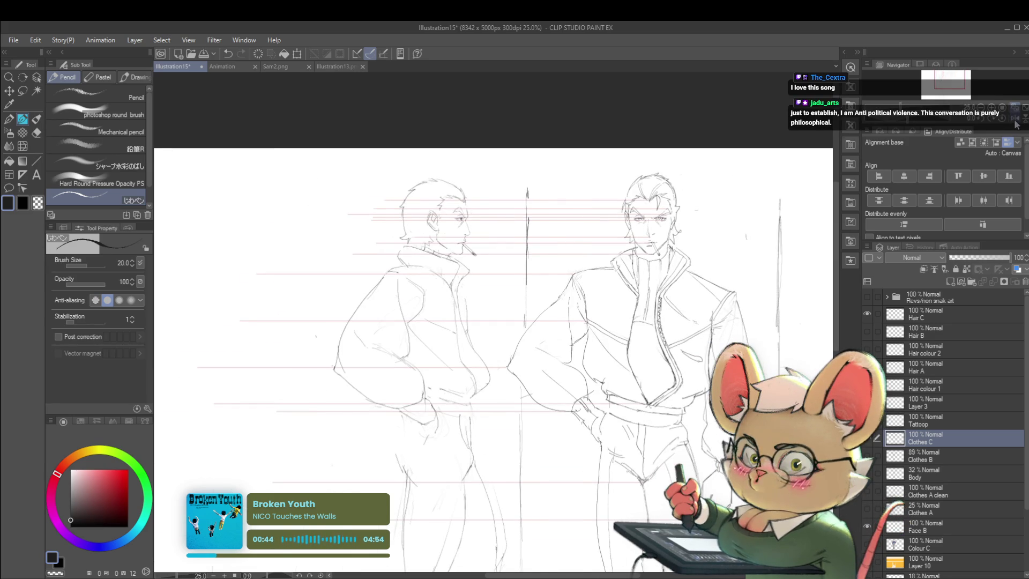
key("h")
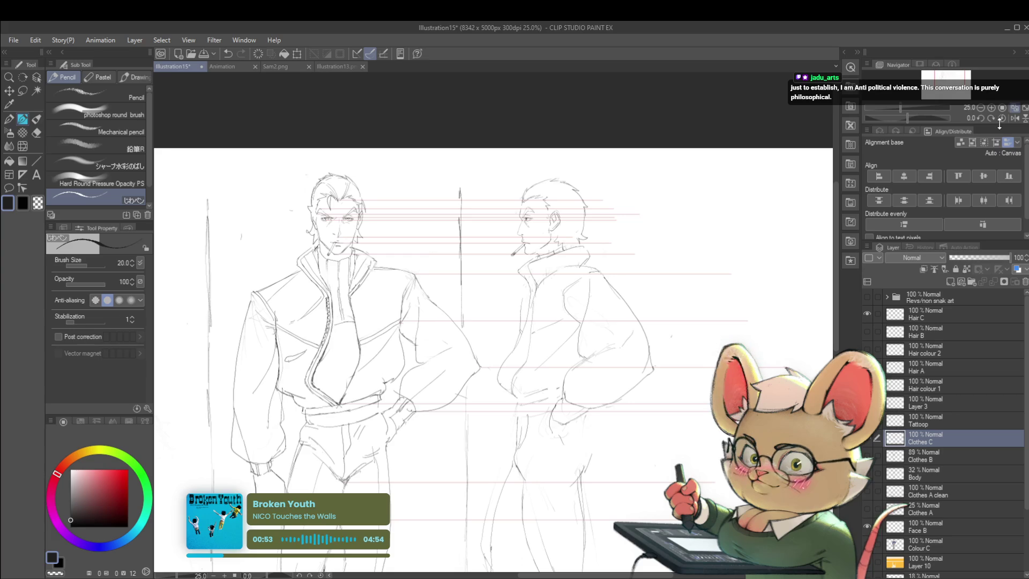
scroll(522, 207, "up", 3)
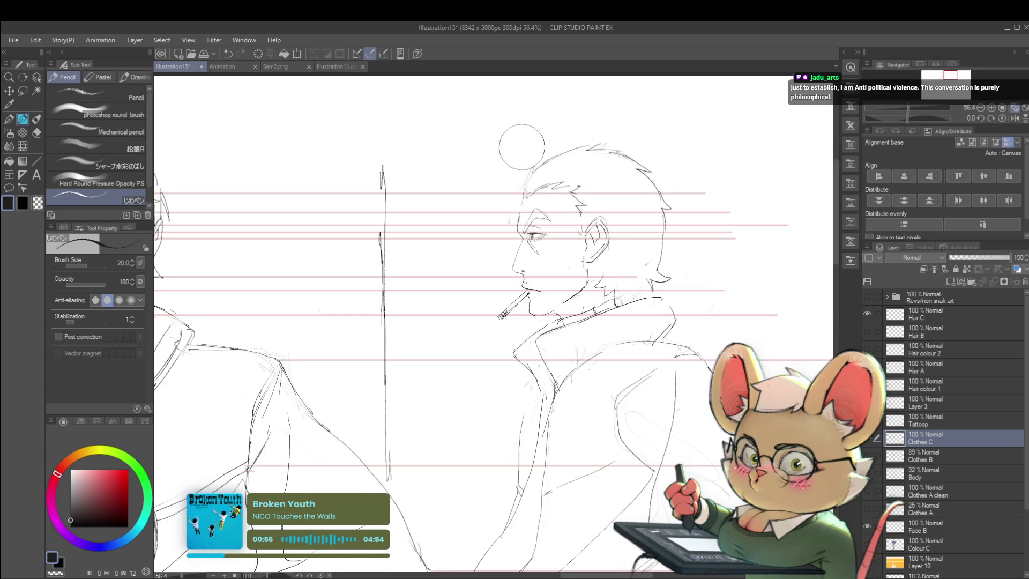
key("h")
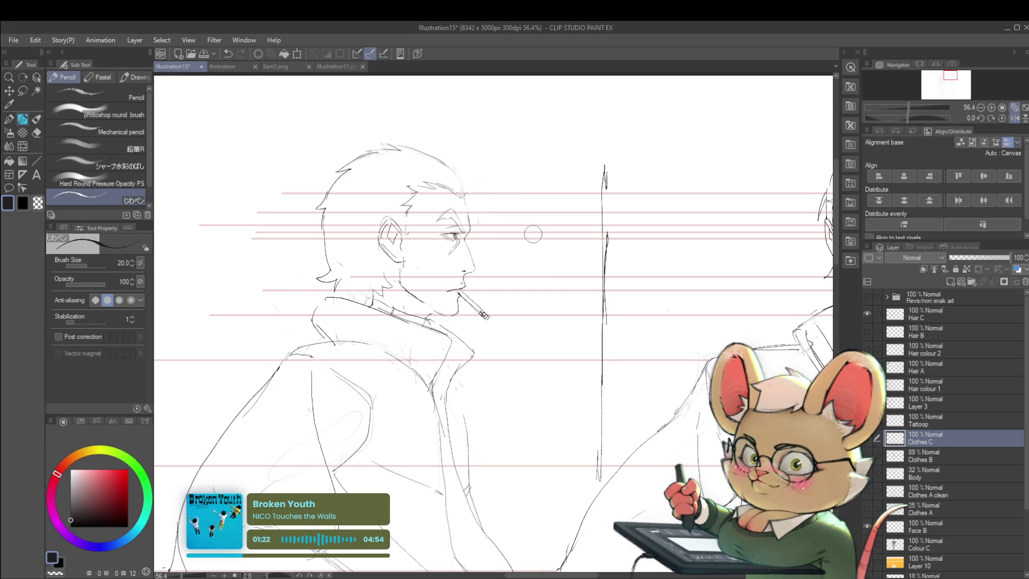
key("h")
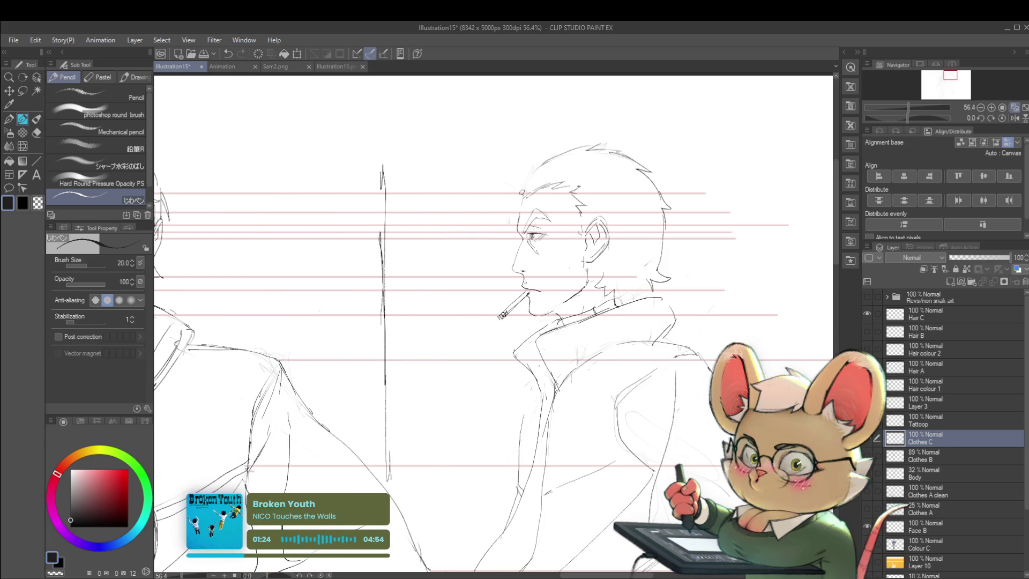
key("bracketleft")
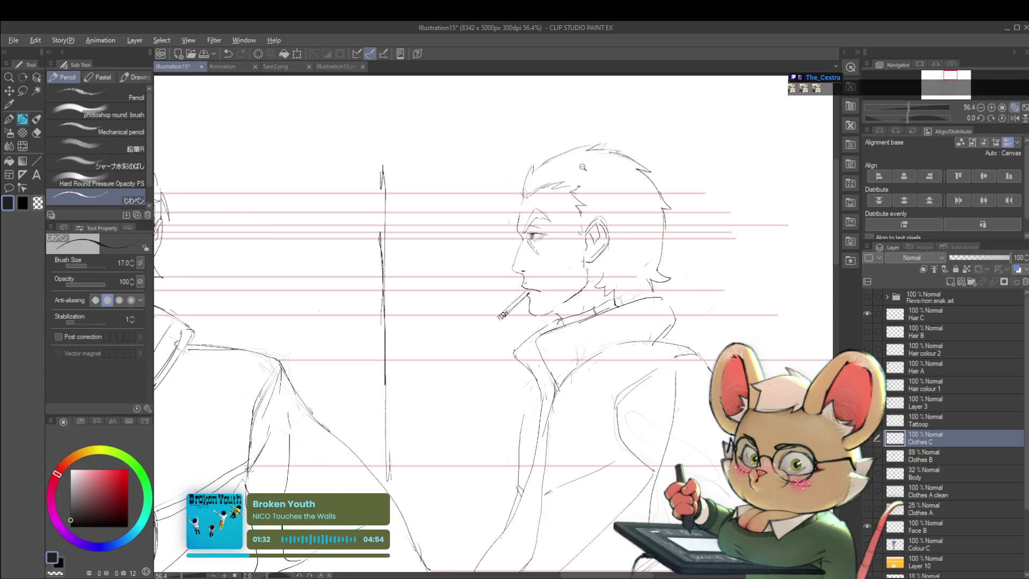
scroll(581, 164, "down", 1)
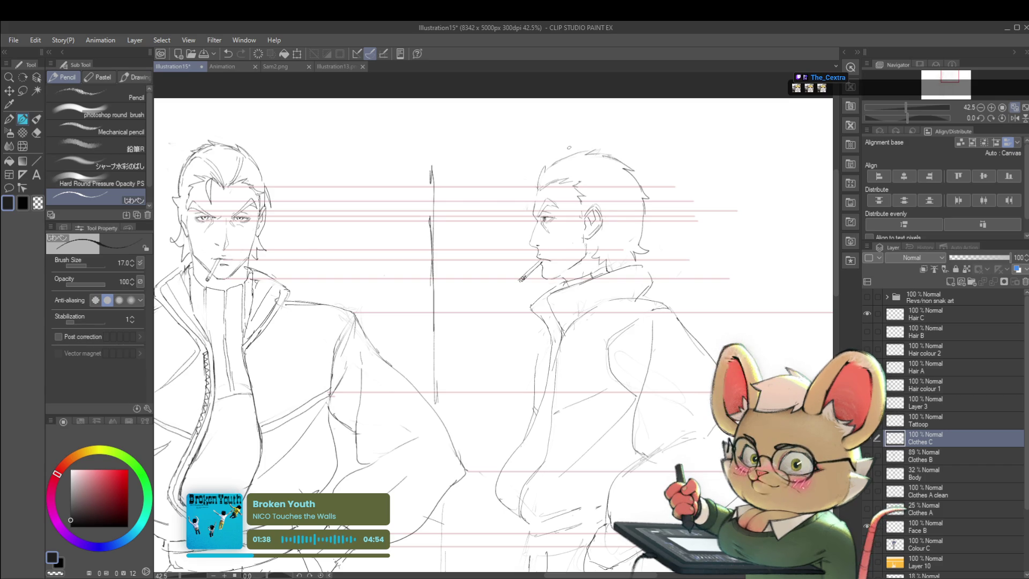
- Mirror the view back and forth to compare both figures' proportions
left_click(1011, 119)
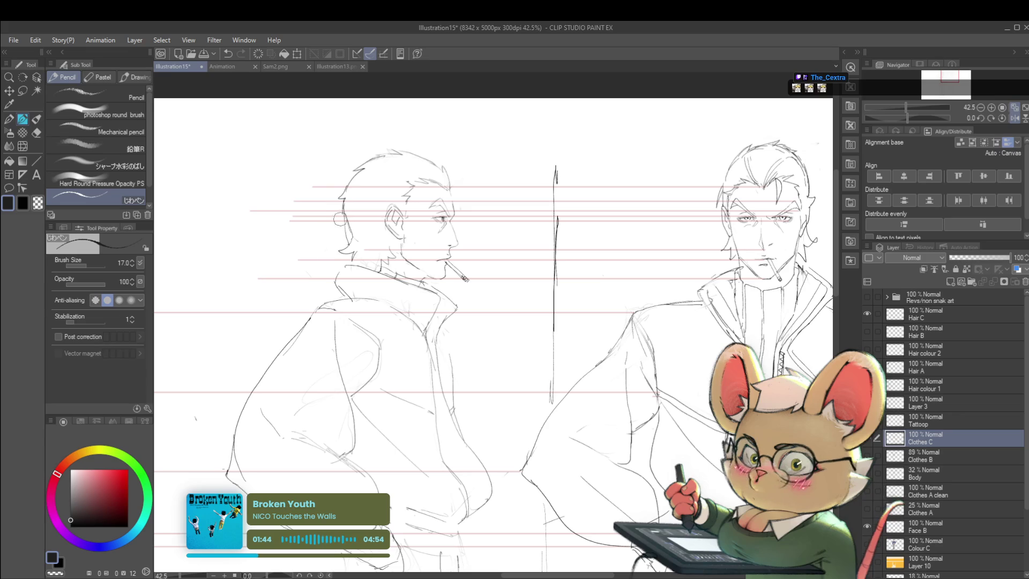
scroll(340, 226, "down", 3)
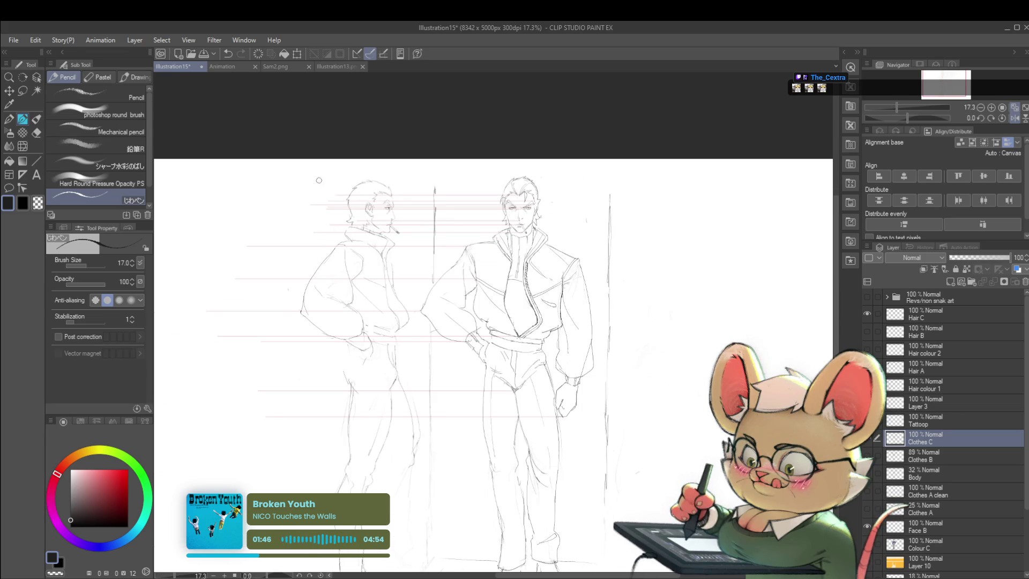
scroll(361, 205, "up", 5)
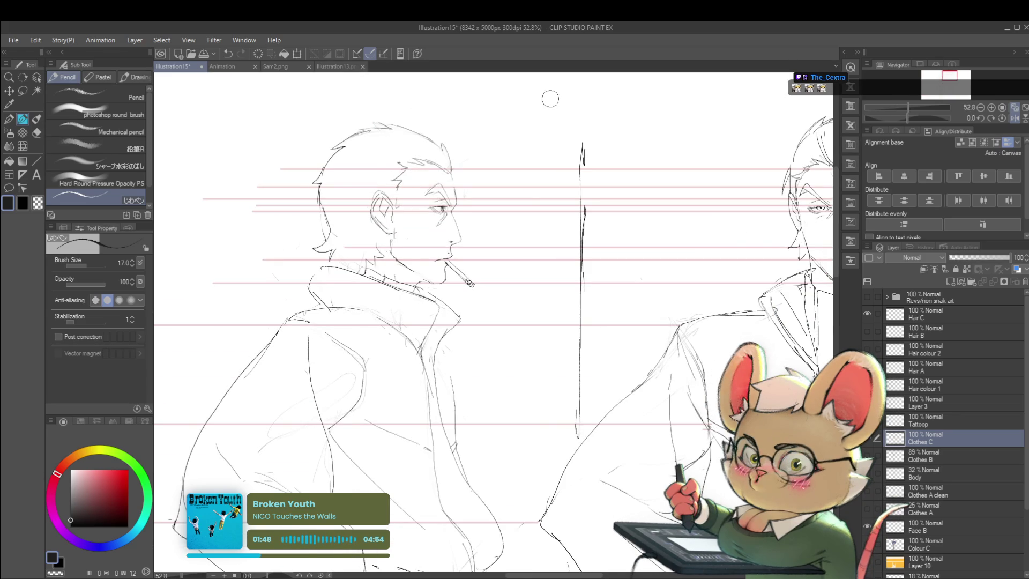
scroll(549, 98, "down", 2)
scroll(481, 185, "up", 3)
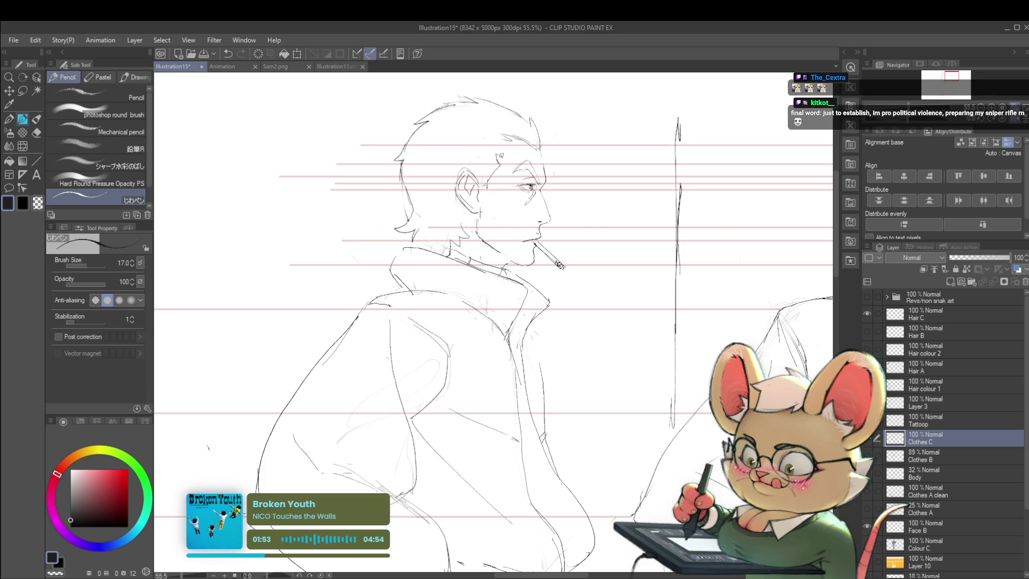
scroll(533, 134, "down", 2)
scroll(534, 134, "down", 1)
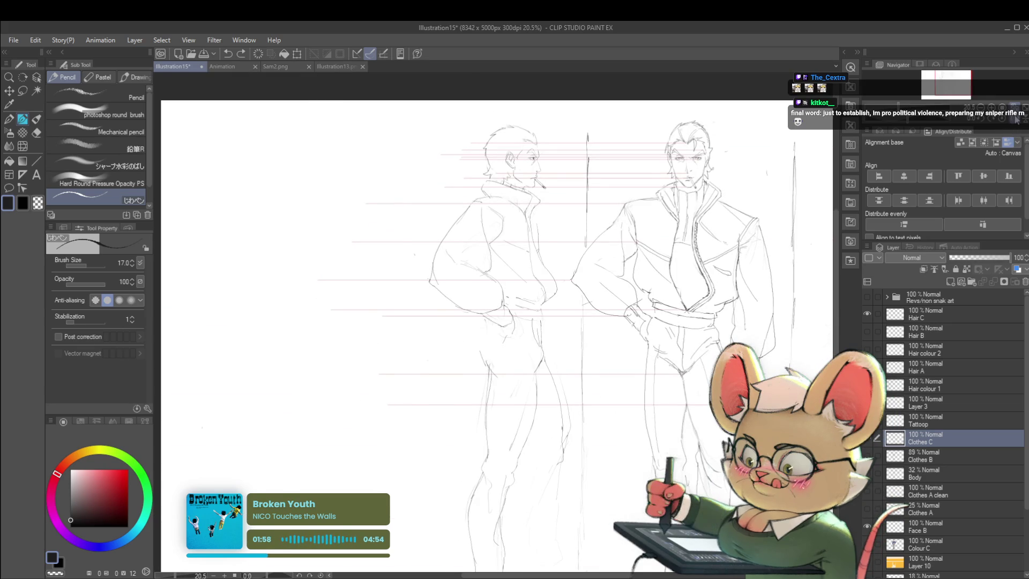
key("h")
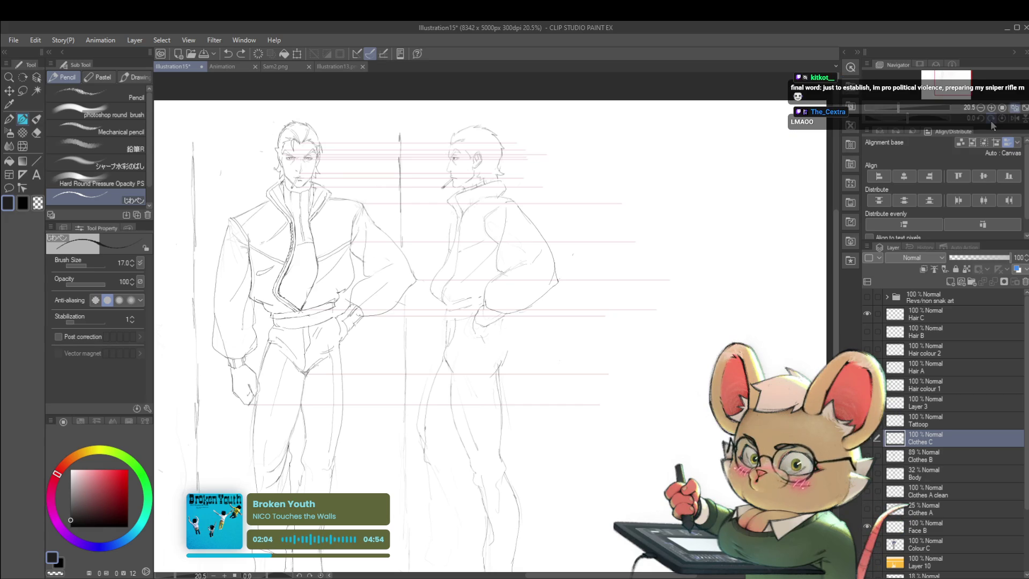
key("h")
left_click_drag(723, 284, 738, 330)
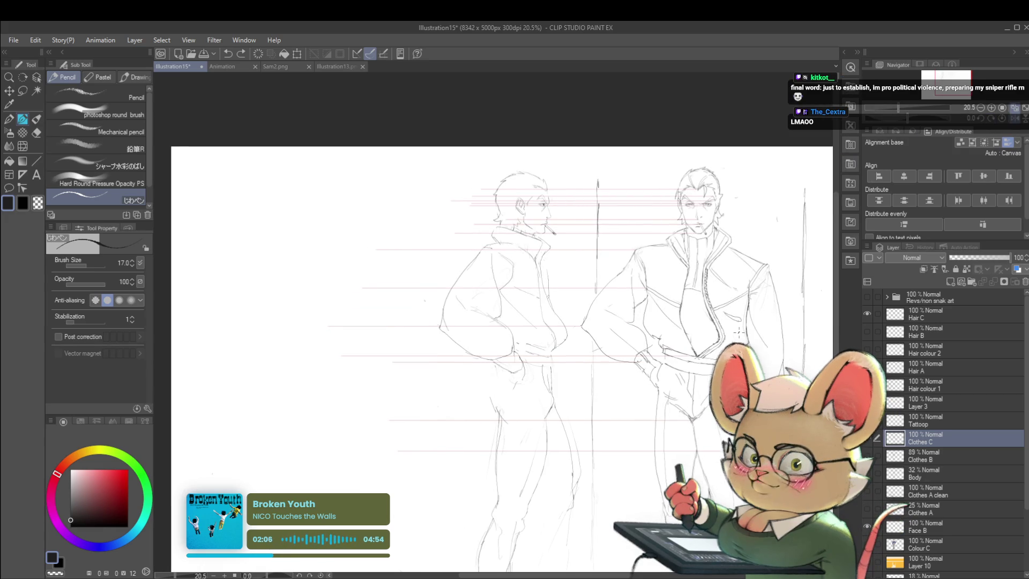
scroll(552, 187, "up", 3)
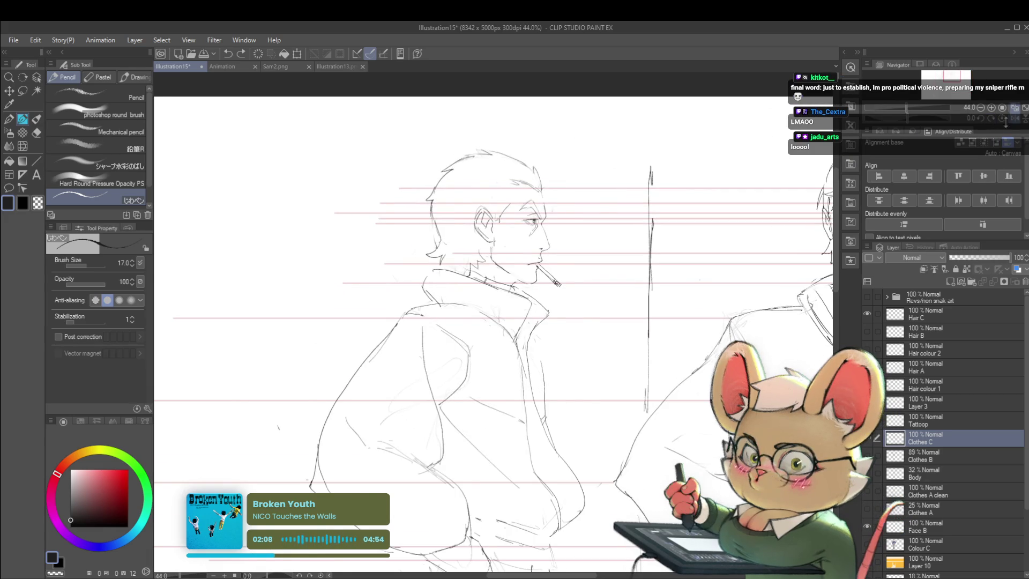
- Check the profile head mirrored and add a short pencil stroke behind it
key("h")
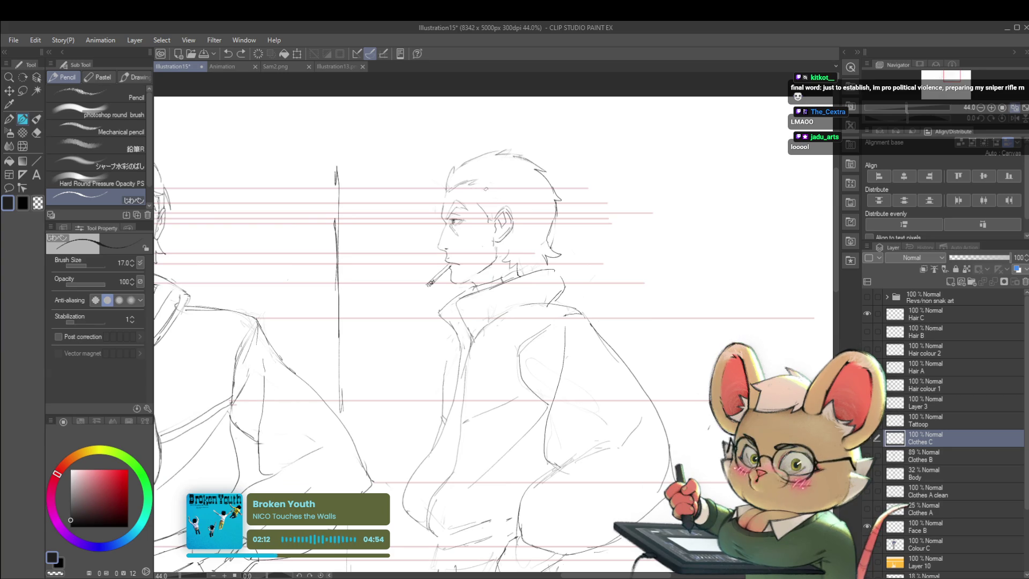
scroll(476, 193, "down", 3)
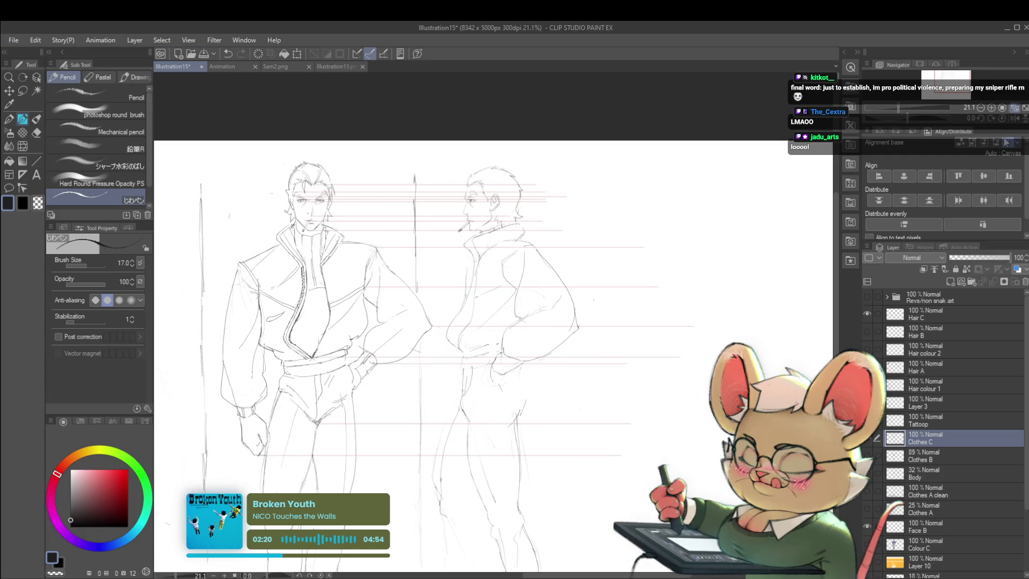
key("h")
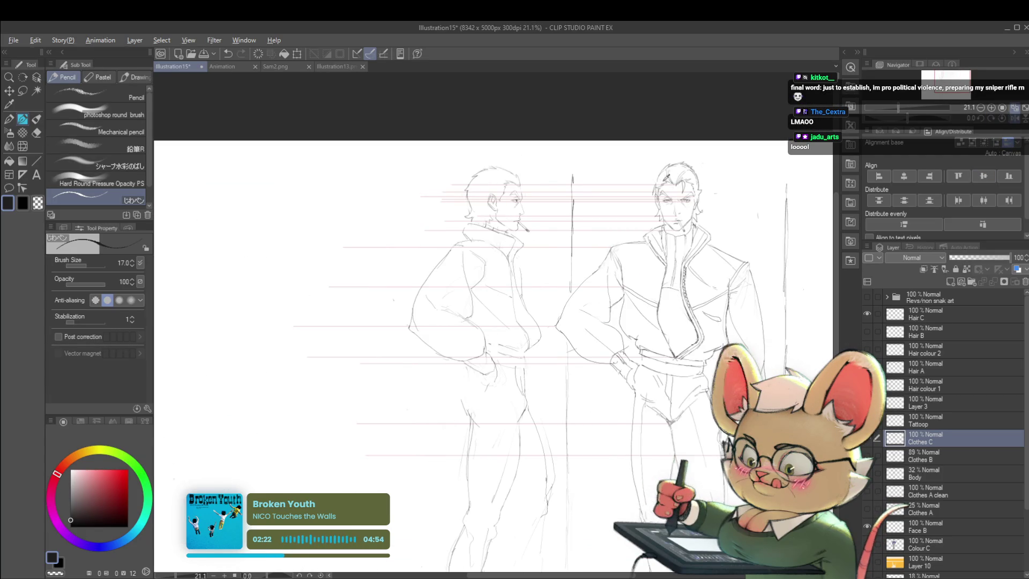
scroll(482, 192, "up", 3)
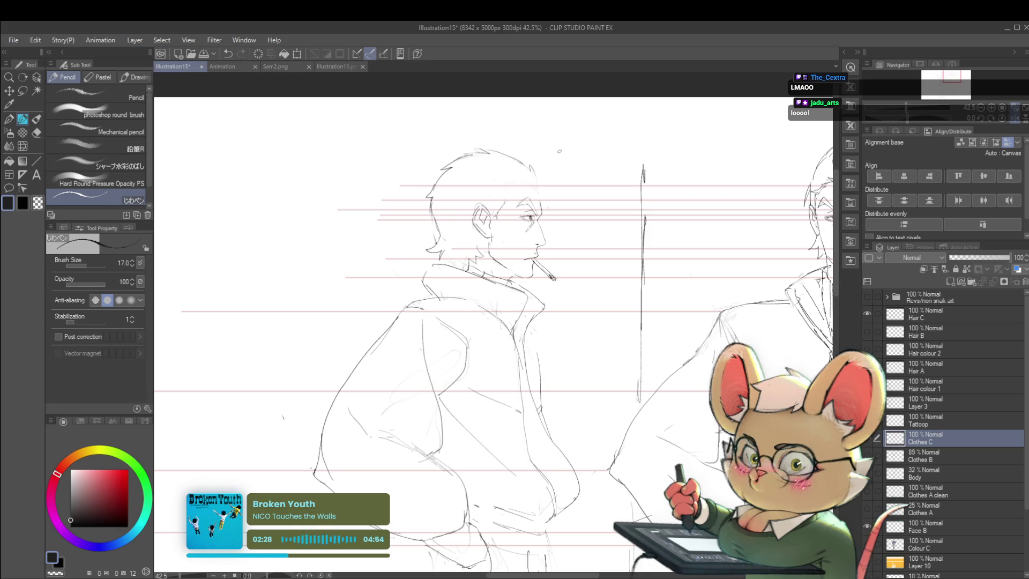
key("h")
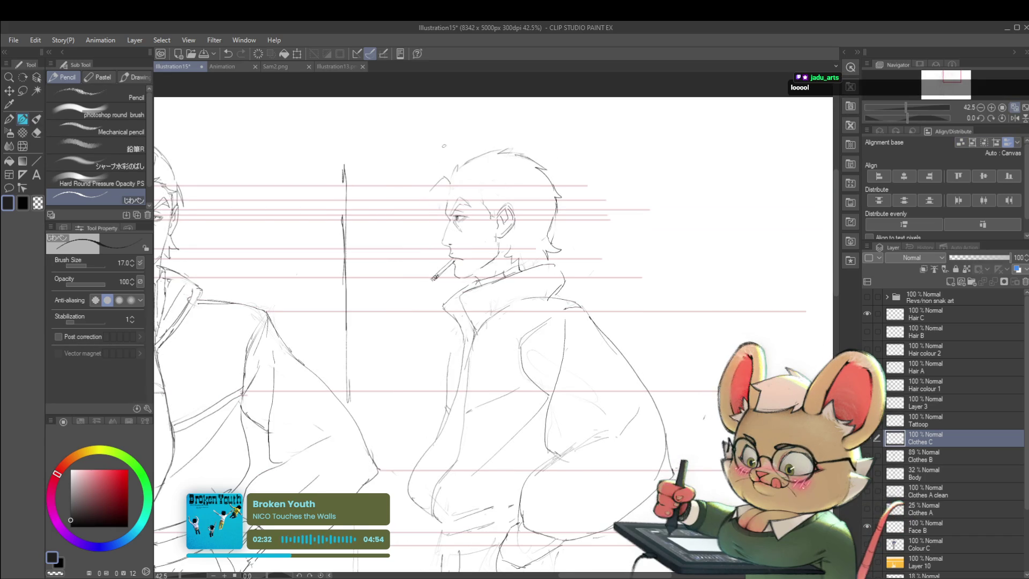
left_click_drag(442, 176, 426, 200)
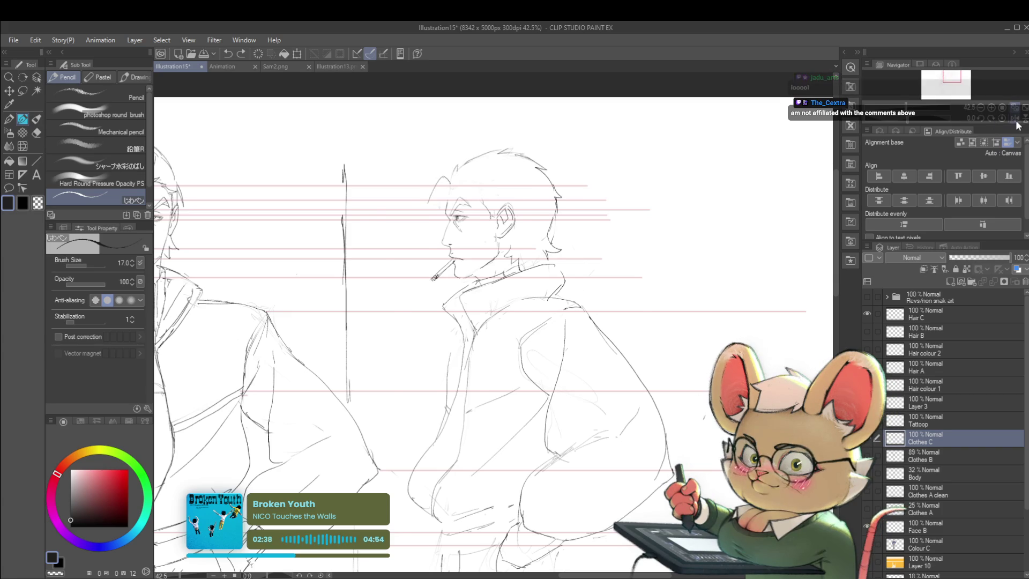
key("h")
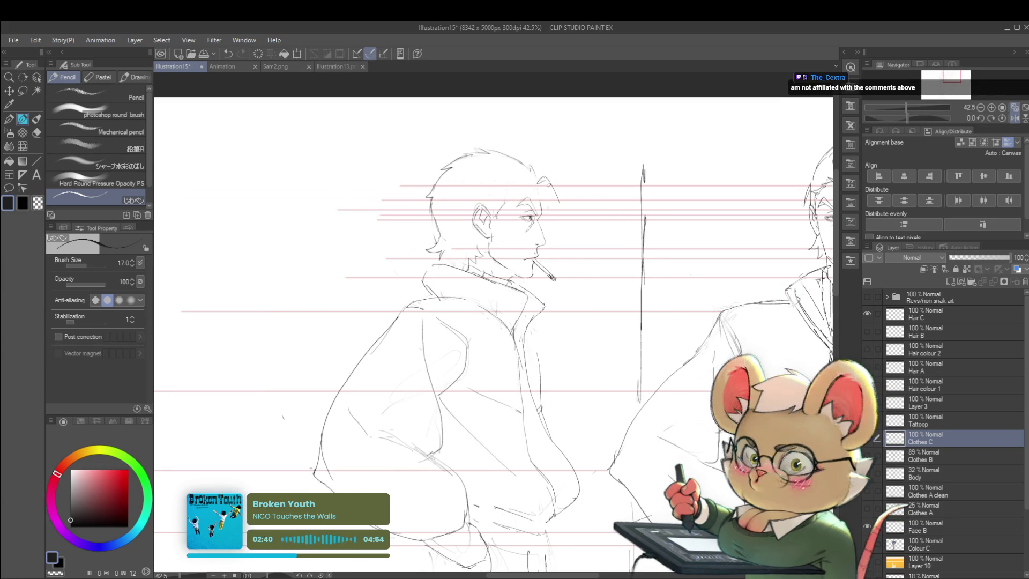
scroll(543, 197, "down", 2)
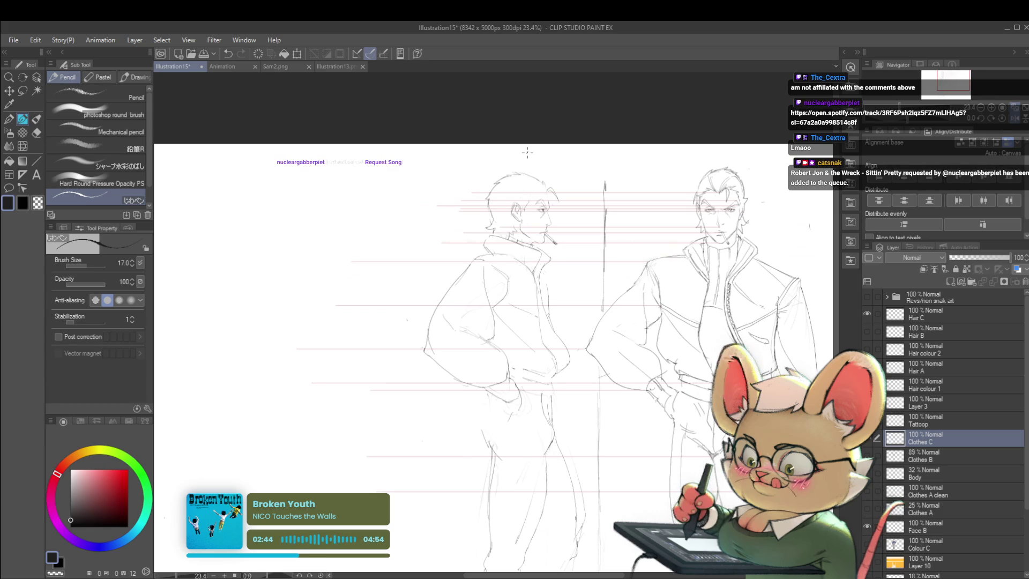
scroll(567, 233, "up", 3)
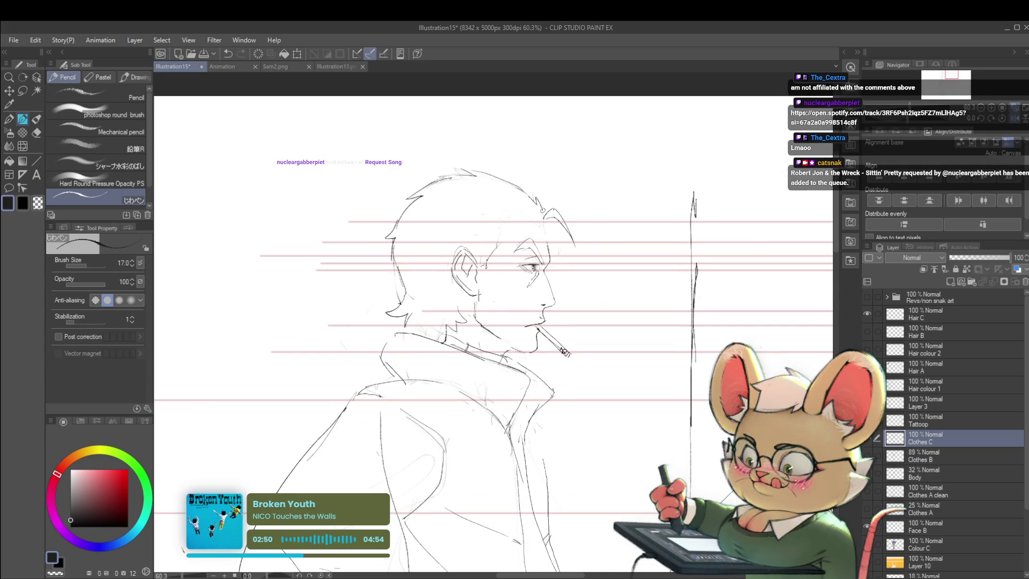
scroll(551, 209, "down", 2)
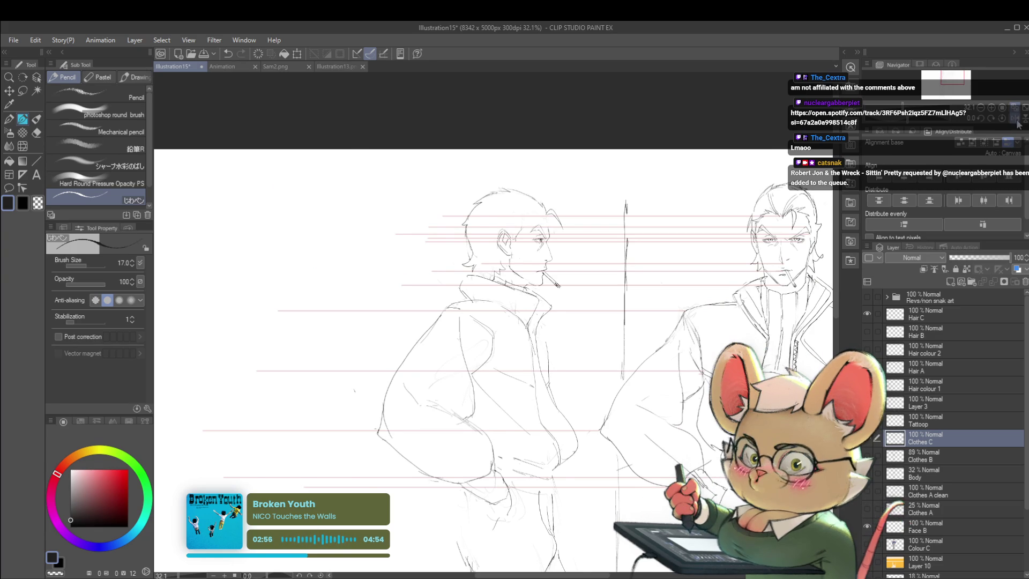
- Add a pencil stroke to the top of the smoking man's hair and check it mirrored
key("h")
scroll(462, 221, "up", 2)
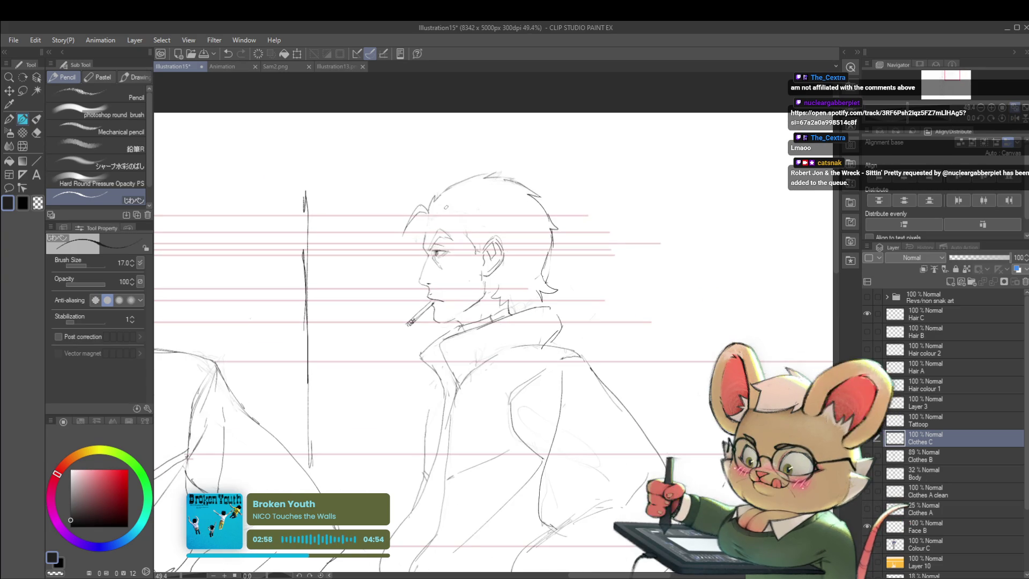
left_click_drag(439, 212, 469, 207)
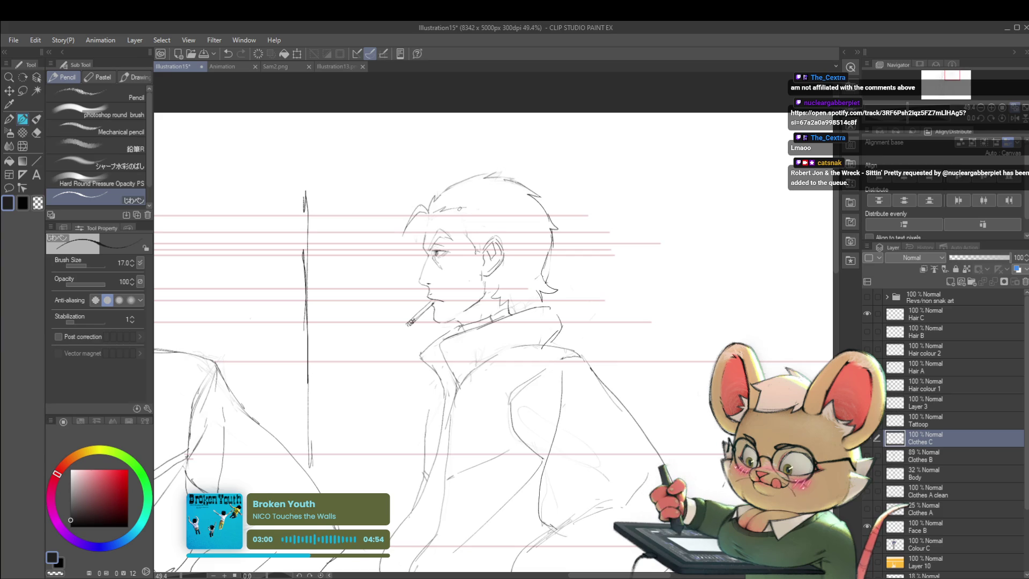
scroll(467, 225, "down", 4)
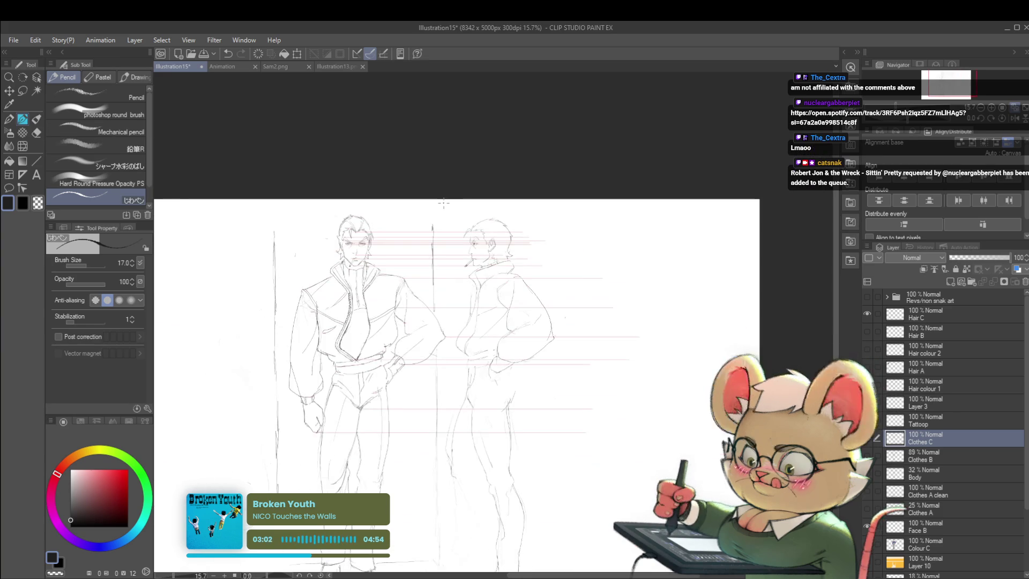
scroll(486, 223, "up", 3)
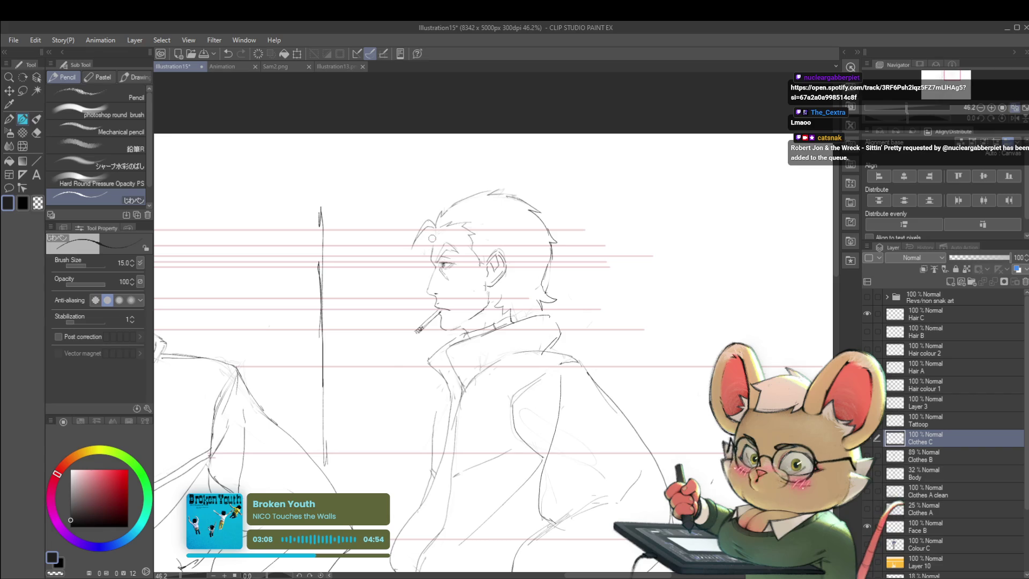
scroll(432, 238, "up", 2)
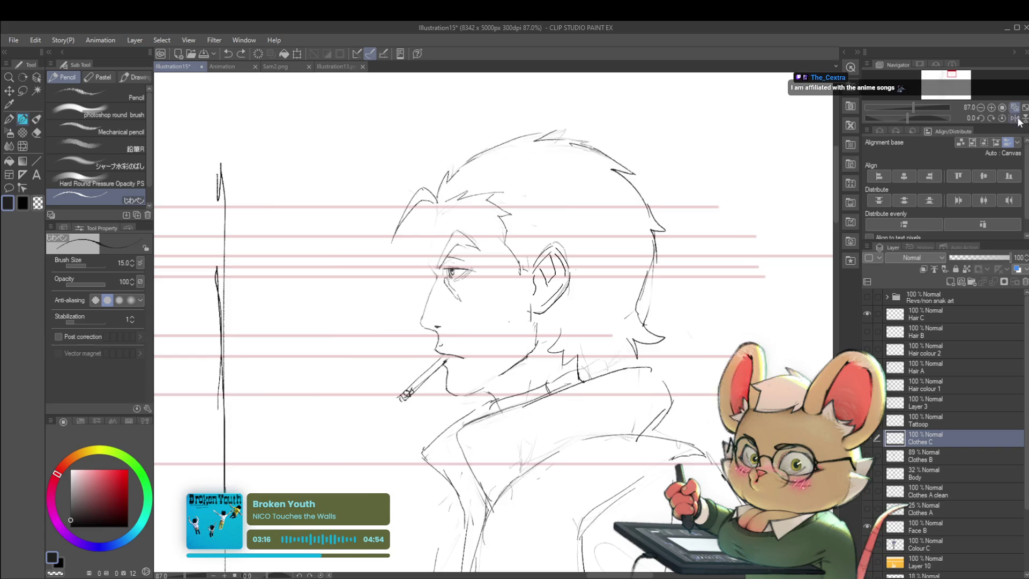
key("h")
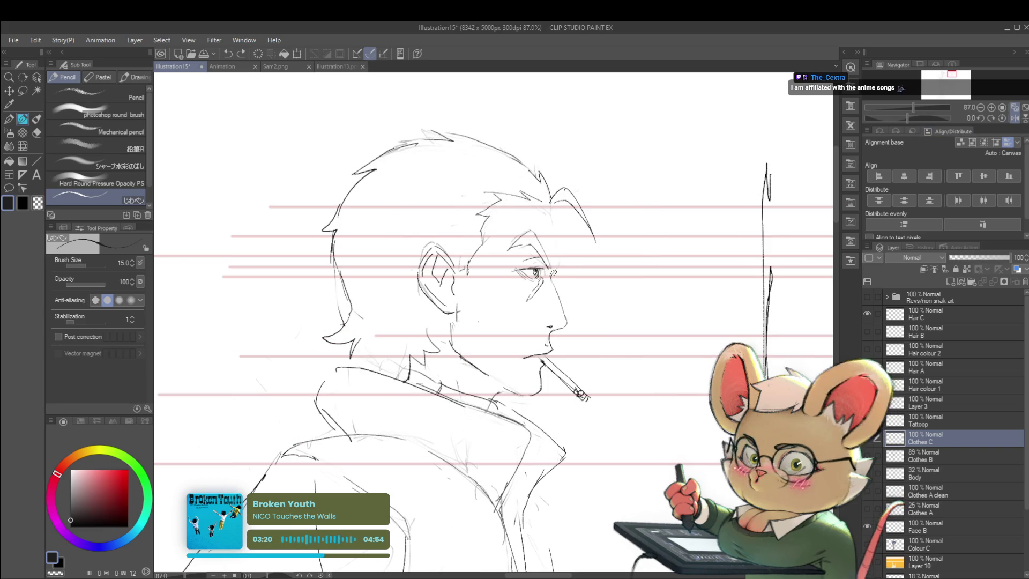
left_click(1010, 117)
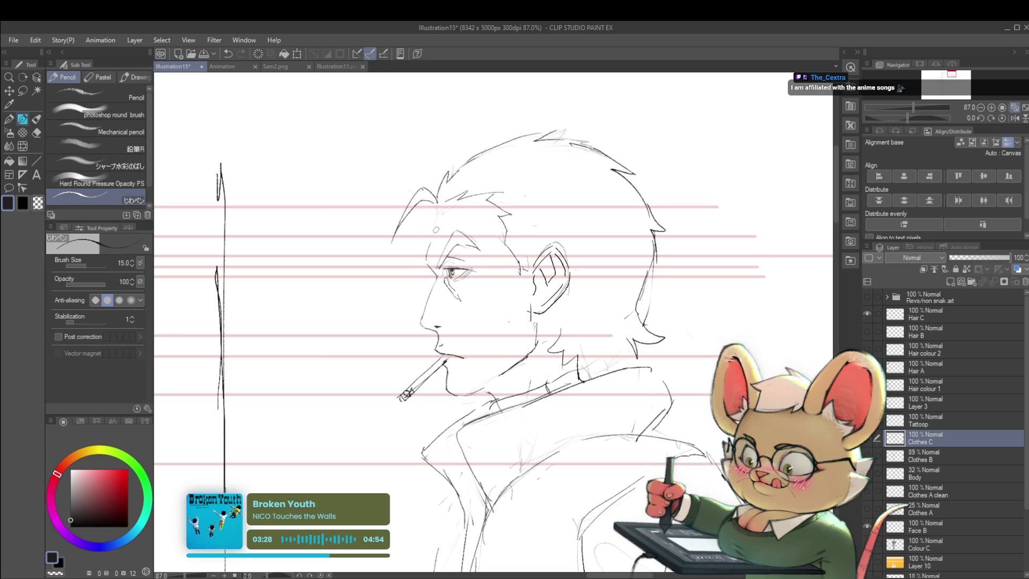
scroll(556, 107, "down", 5)
left_click_drag(556, 142, 555, 107)
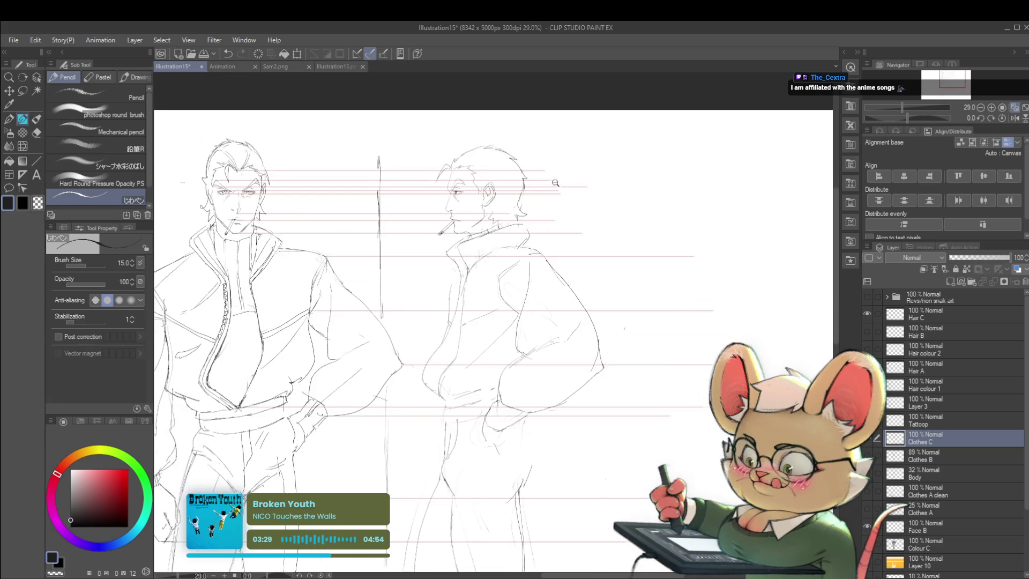
scroll(480, 166, "up", 5)
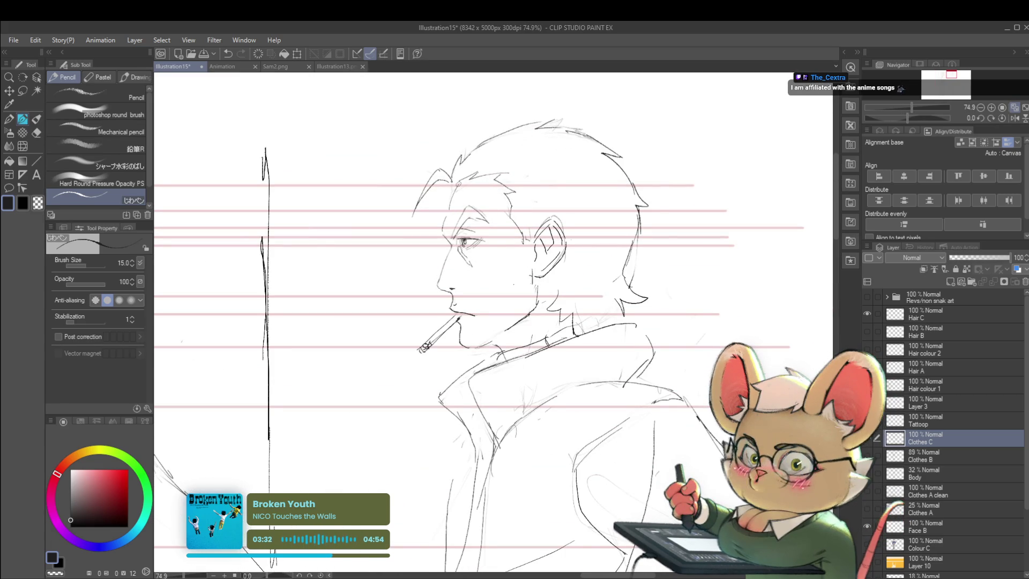
- Lasso the front hair strands, nudge them slightly up and right, and mirror to check
key("m")
left_click_drag(456, 175, 455, 178)
key("ctrl+t")
left_click_drag(473, 156, 474, 154)
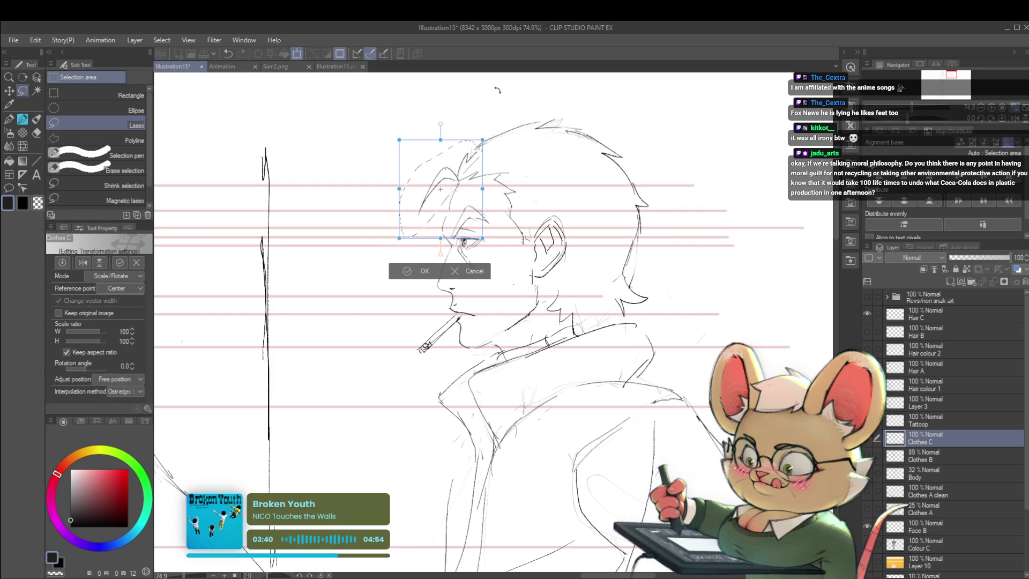
key("Return")
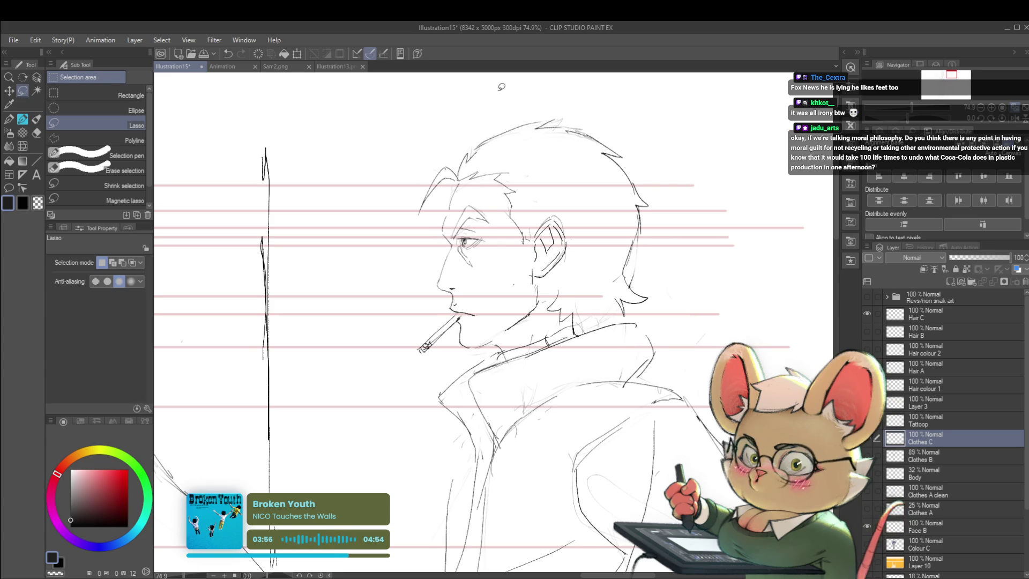
left_click(1013, 120)
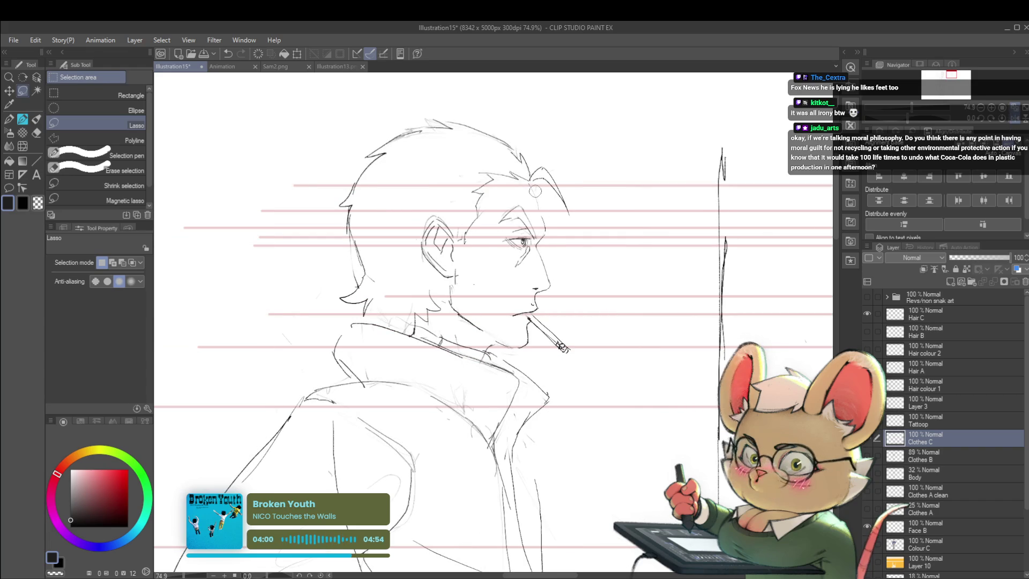
- Switch from selection to the Pen tool and pick the Pencil sub tool for sketching
key("p")
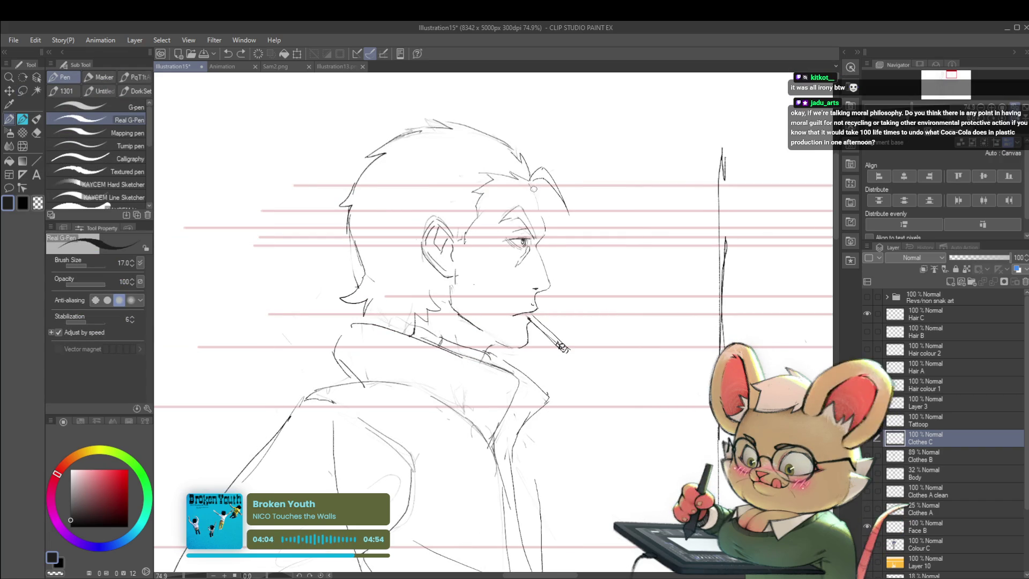
key("p")
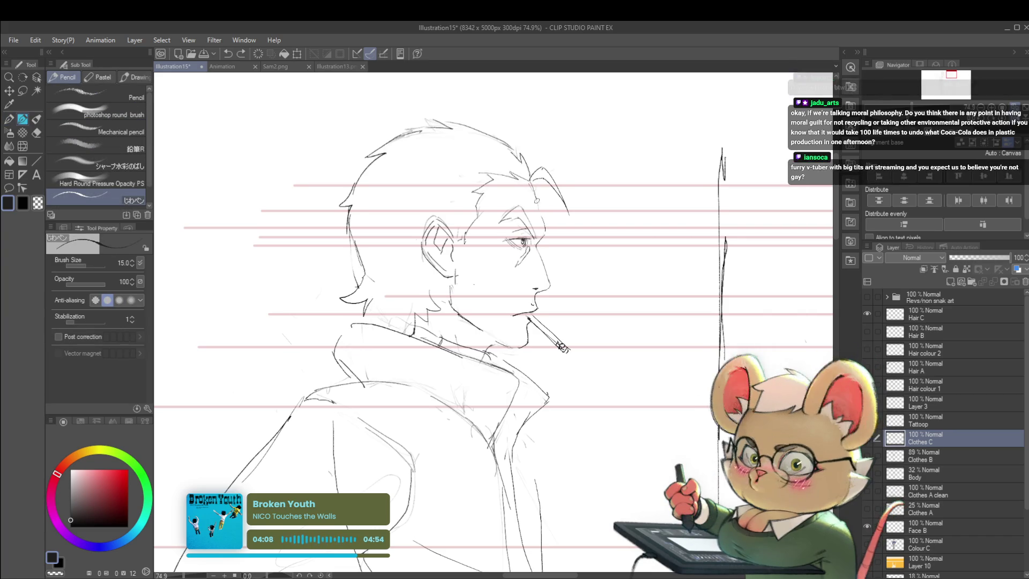
scroll(547, 237, "down", 4)
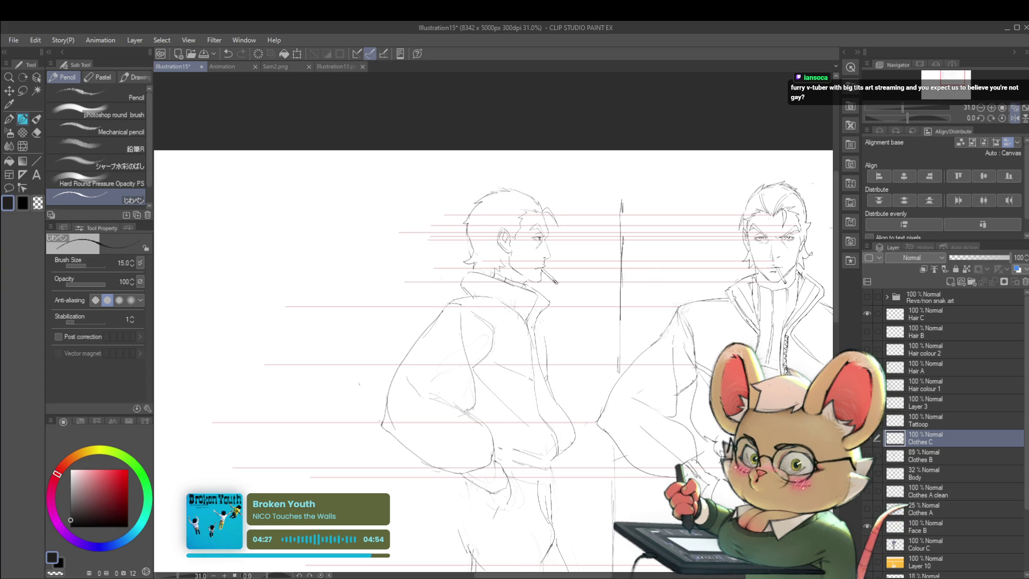
- Mirror the view and add pencil strokes to the profile man's hair
left_click(1008, 118)
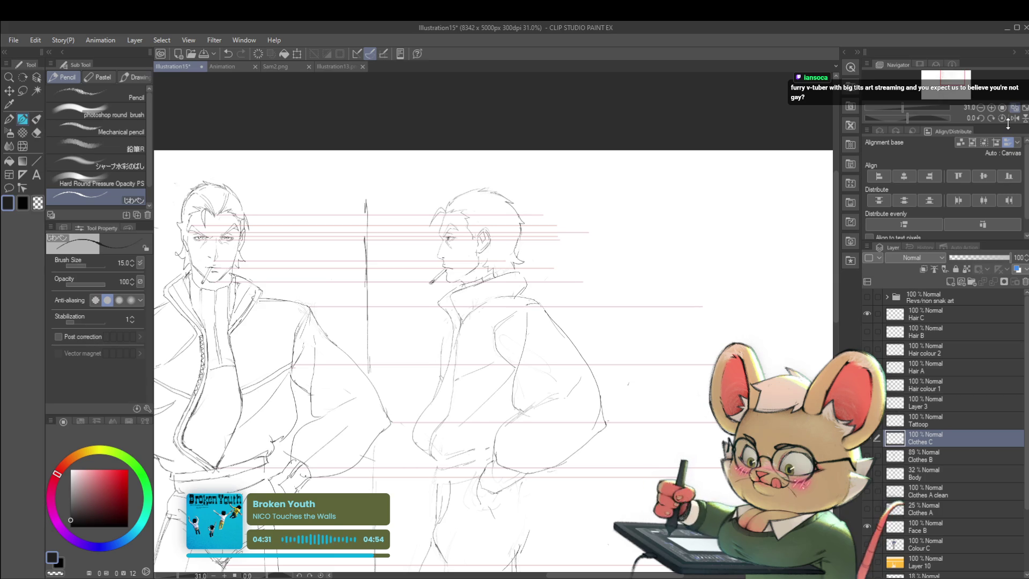
scroll(608, 316, "up", 1)
scroll(456, 242, "up", 2)
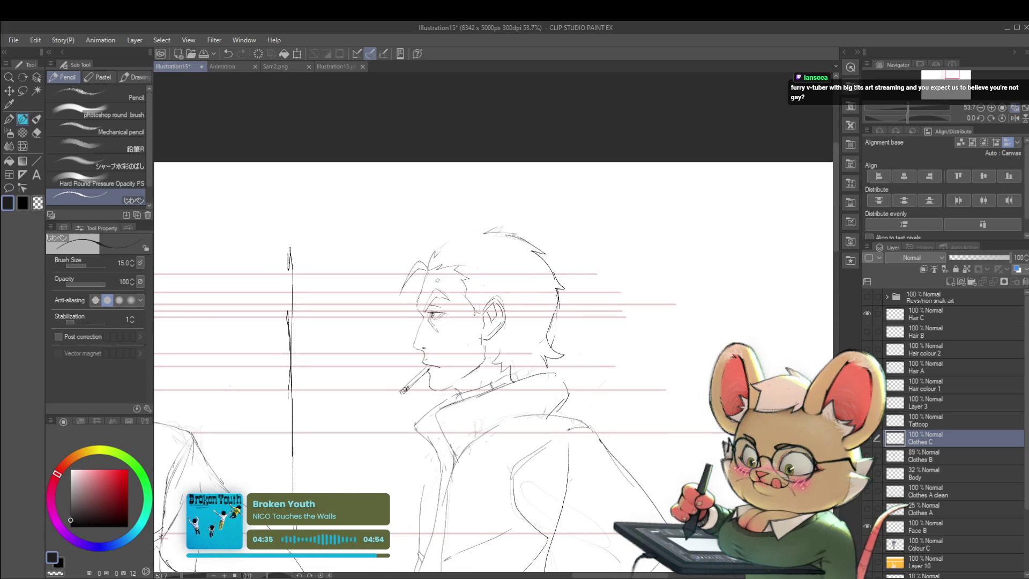
left_click_drag(435, 256, 467, 231)
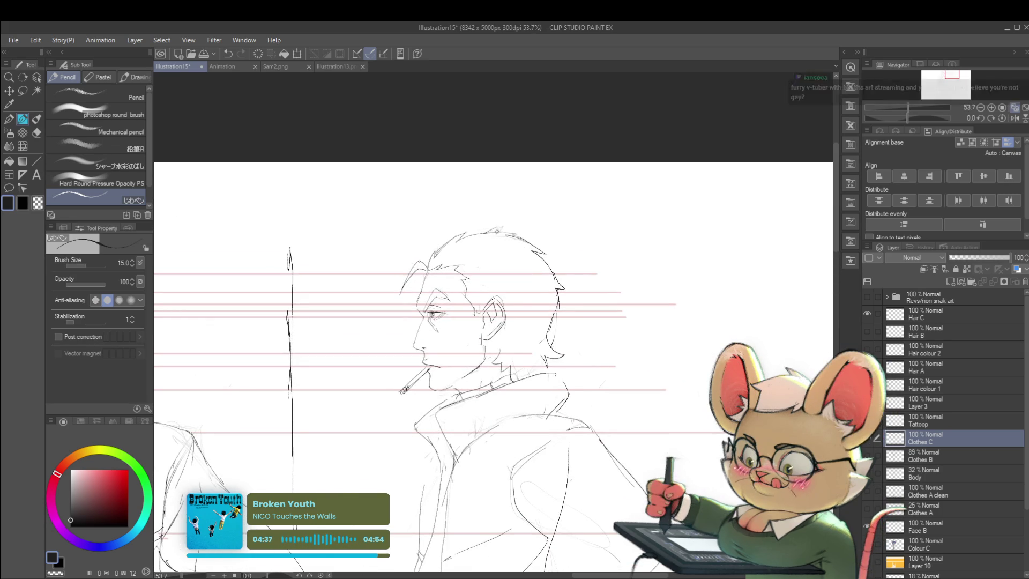
scroll(570, 275, "down", 2)
scroll(553, 217, "down", 1)
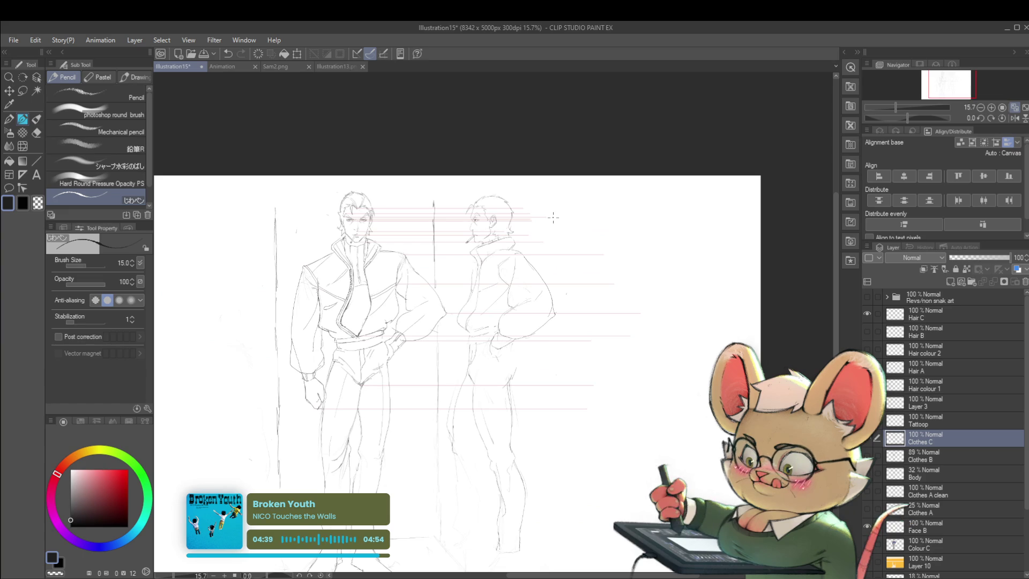
scroll(553, 218, "up", 2)
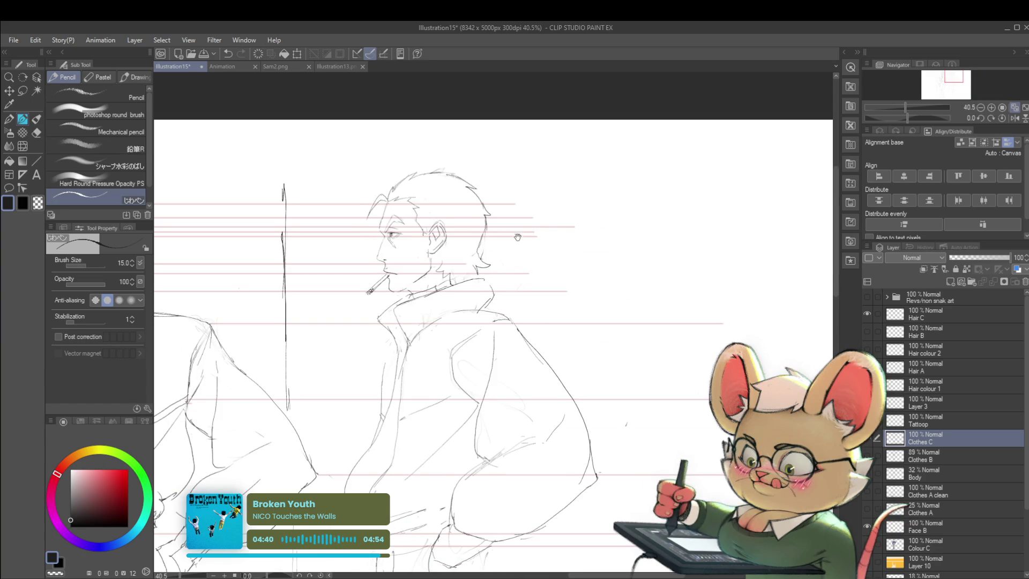
left_click_drag(522, 233, 649, 243)
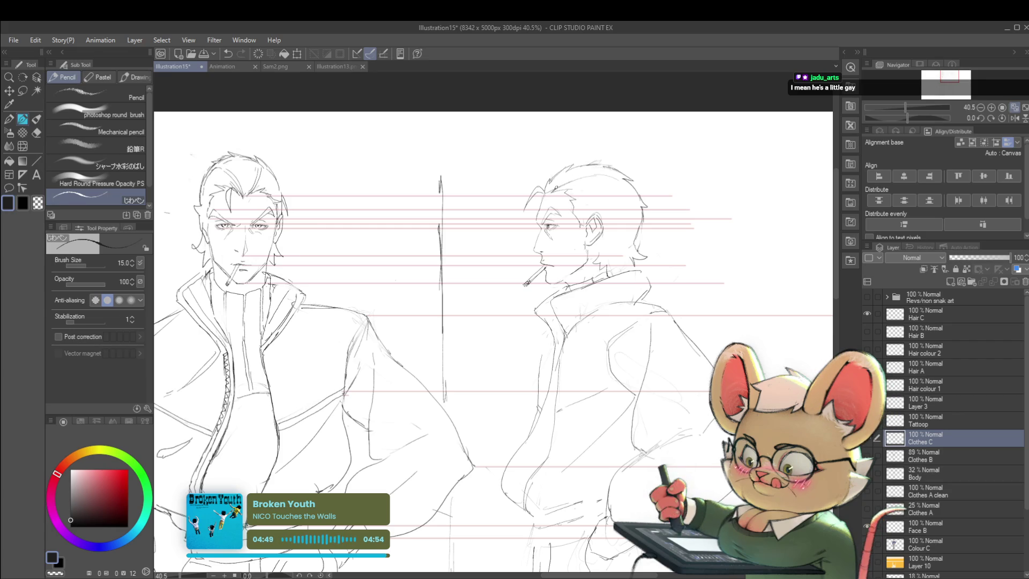
scroll(601, 194, "down", 2)
scroll(602, 194, "down", 2)
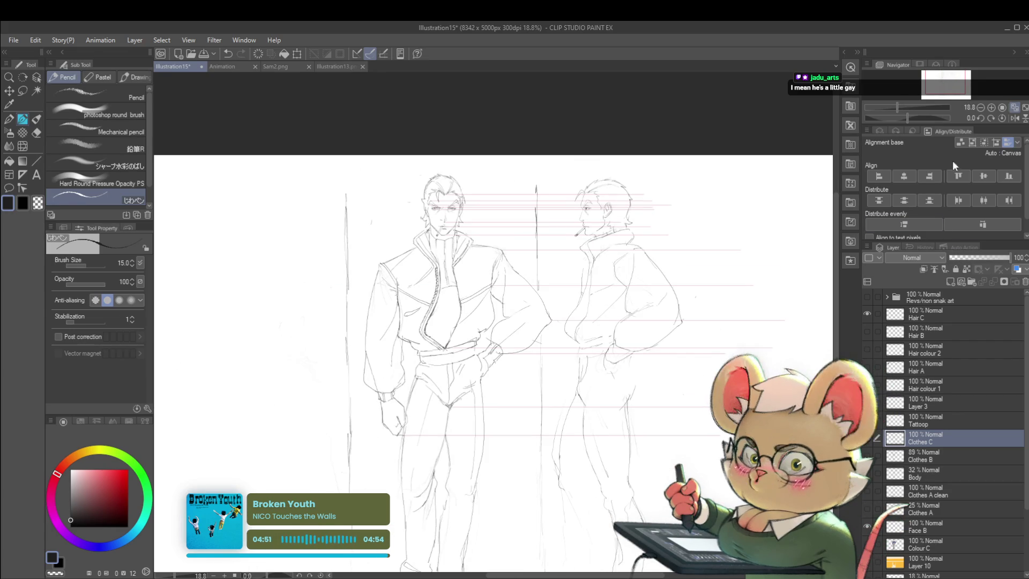
- Compare both figures mirrored and back, then switch to the Lasso
left_click(1003, 117)
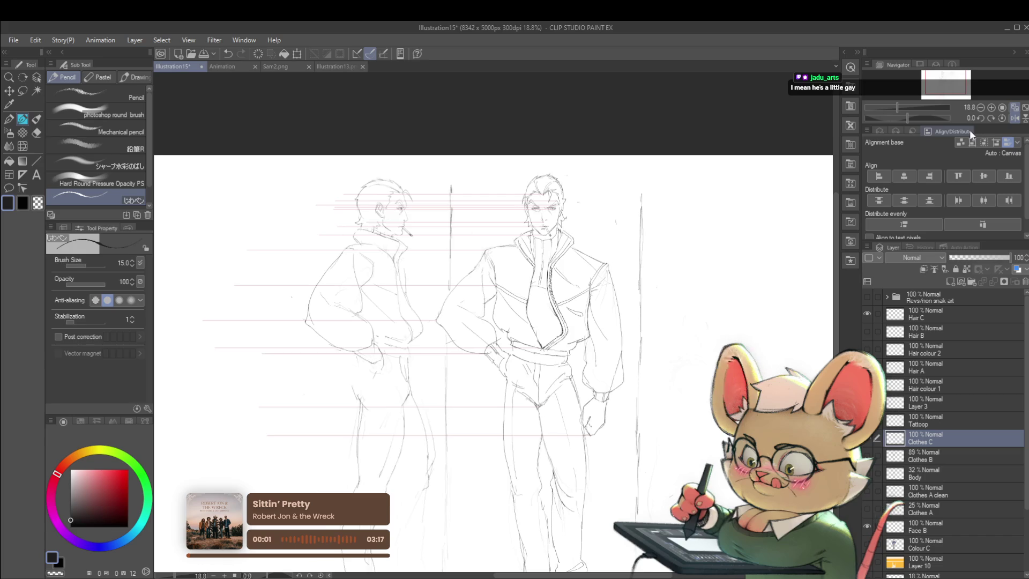
scroll(560, 195, "up", 5)
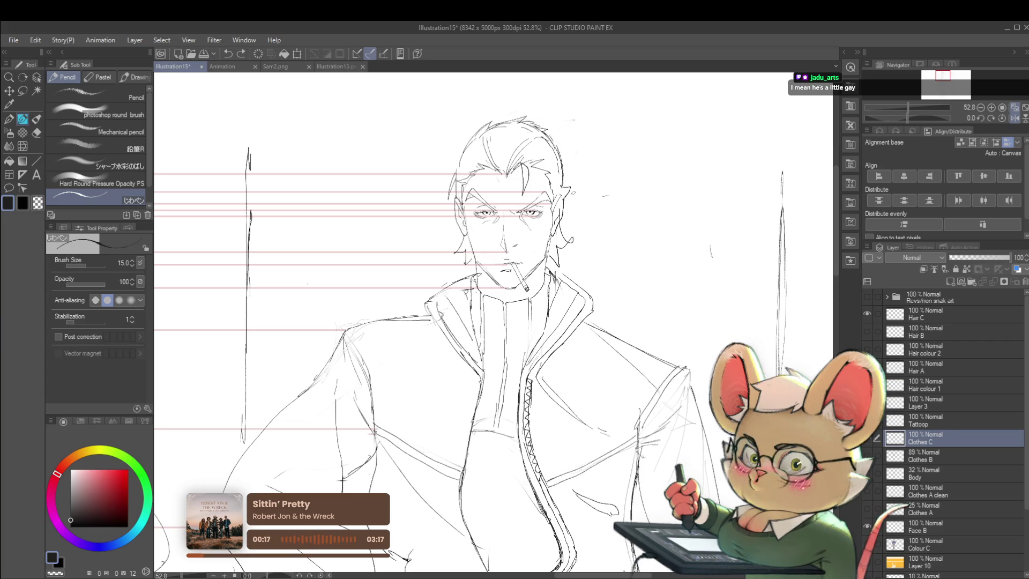
scroll(493, 322, "down", 3)
scroll(493, 321, "down", 2)
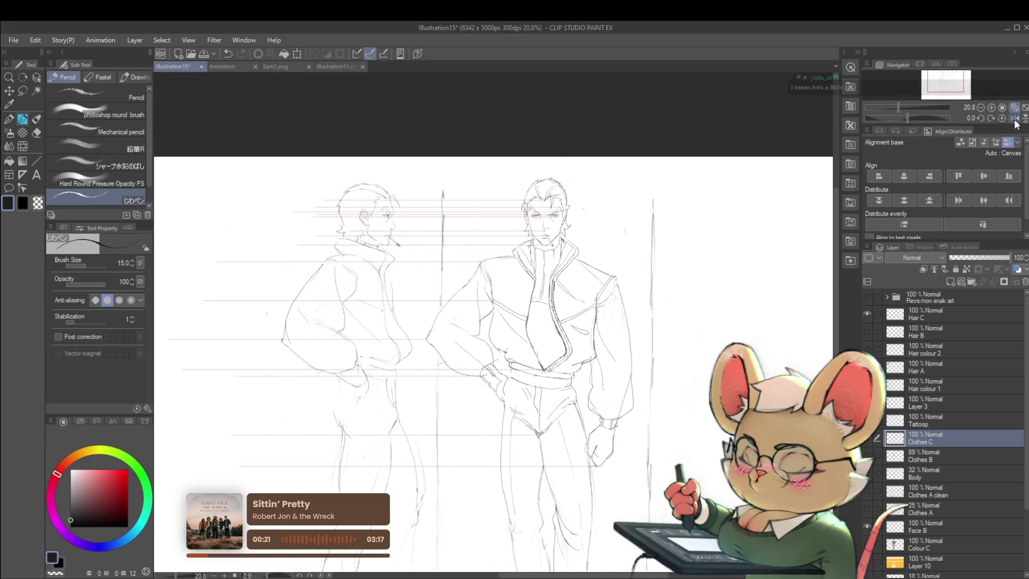
scroll(493, 322, "up", 2)
scroll(492, 321, "up", 2)
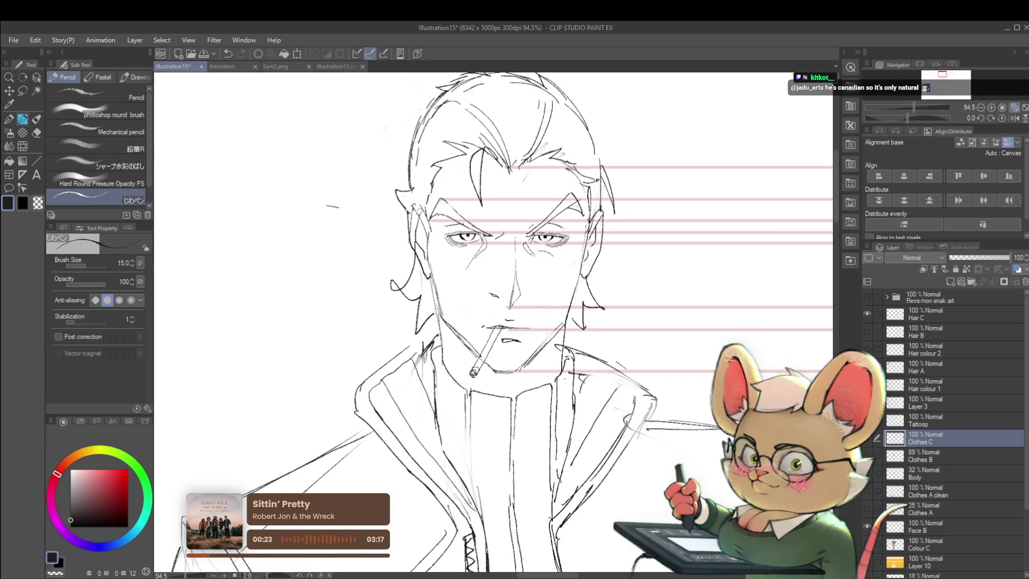
scroll(392, 175, "down", 5)
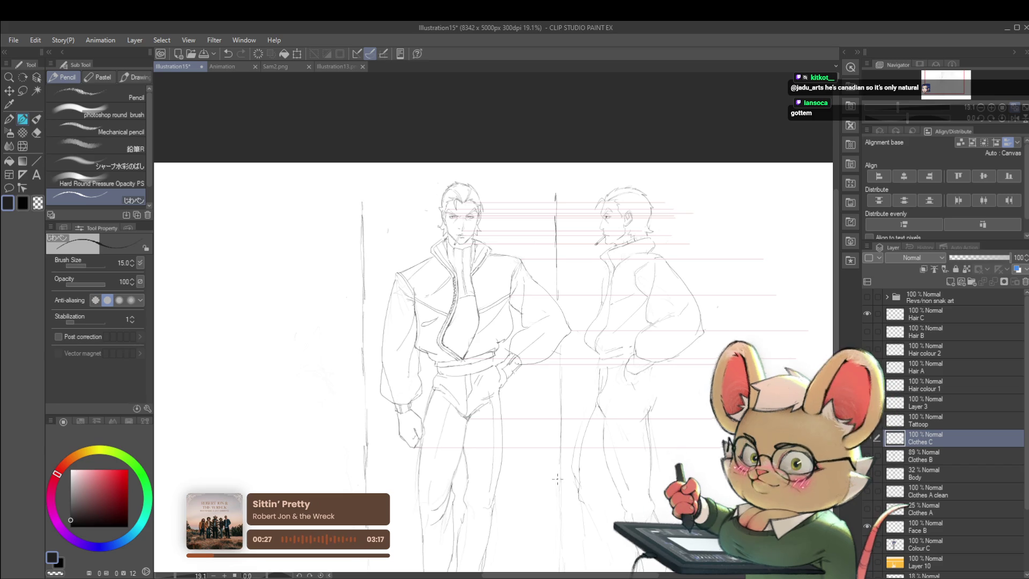
scroll(635, 185, "up", 1)
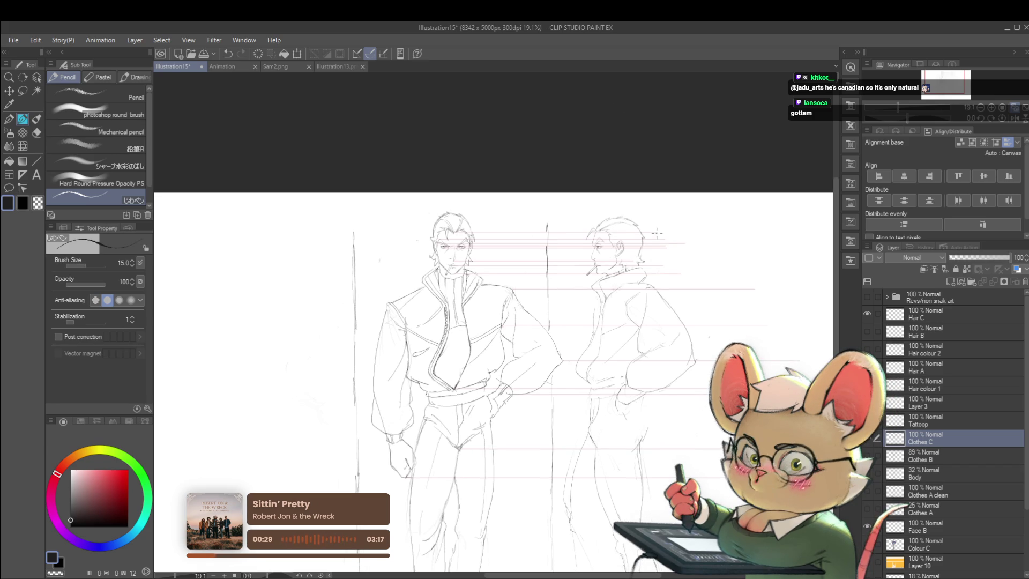
scroll(635, 185, "up", 2)
scroll(635, 185, "up", 1)
left_click(1014, 108)
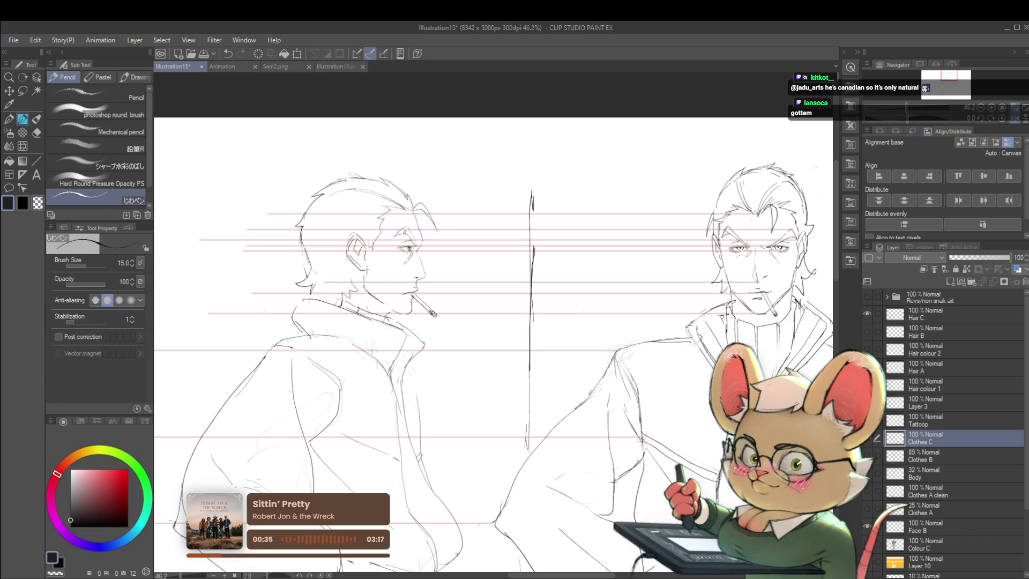
key("m")
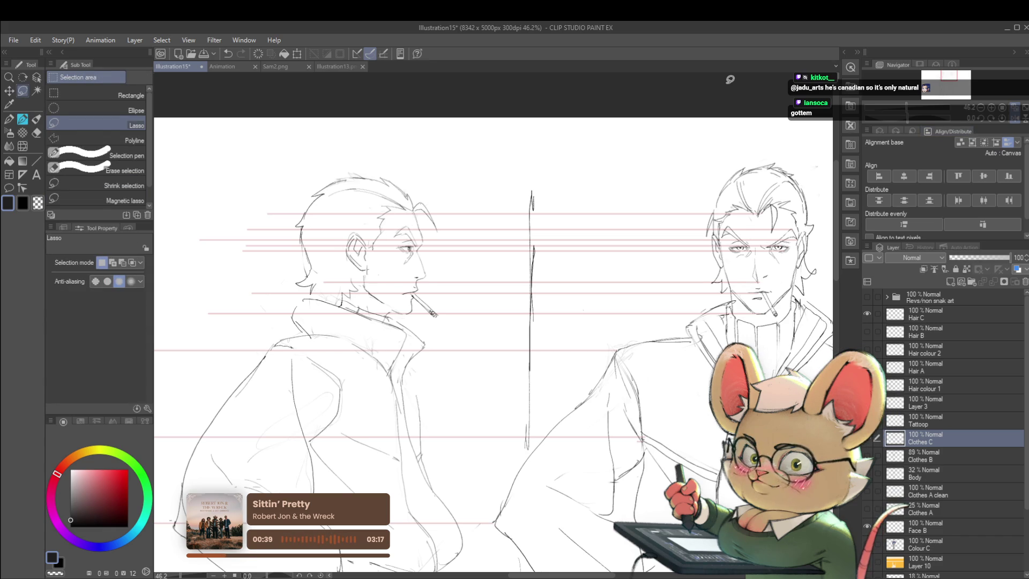
- Lasso the profile man's ear, rotate it about 1.5 degrees, commit, and return to the Pencil
left_click_drag(360, 213, 347, 235)
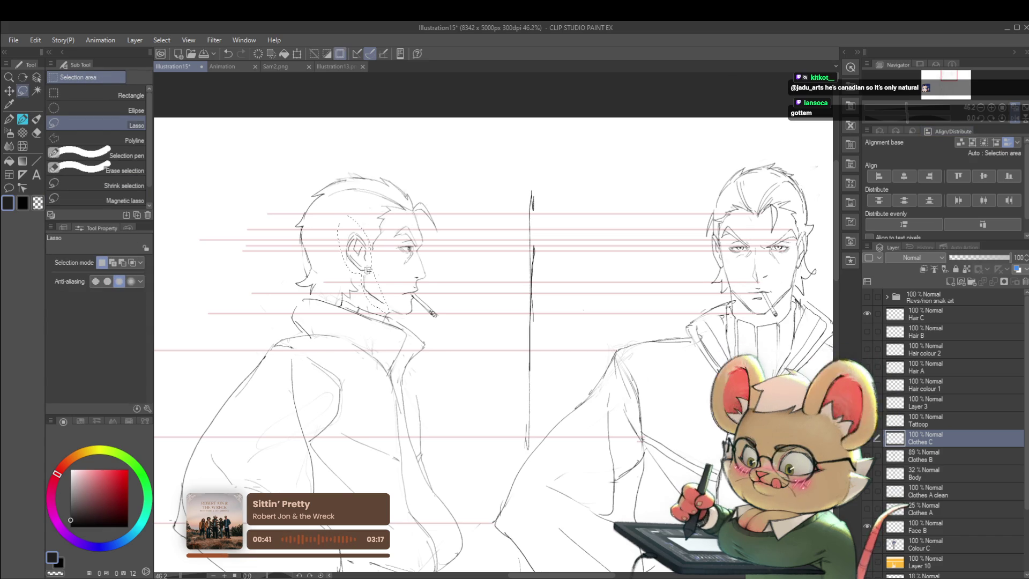
key("ctrl+t")
left_click_drag(433, 313, 431, 314)
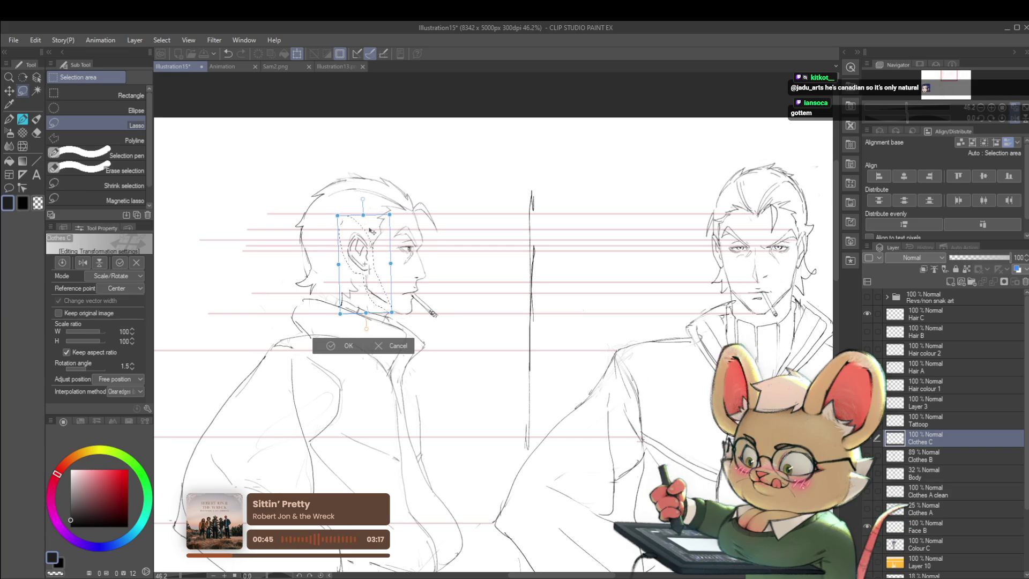
key("Return")
scroll(402, 152, "down", 2)
scroll(394, 137, "down", 2)
scroll(386, 120, "down", 2)
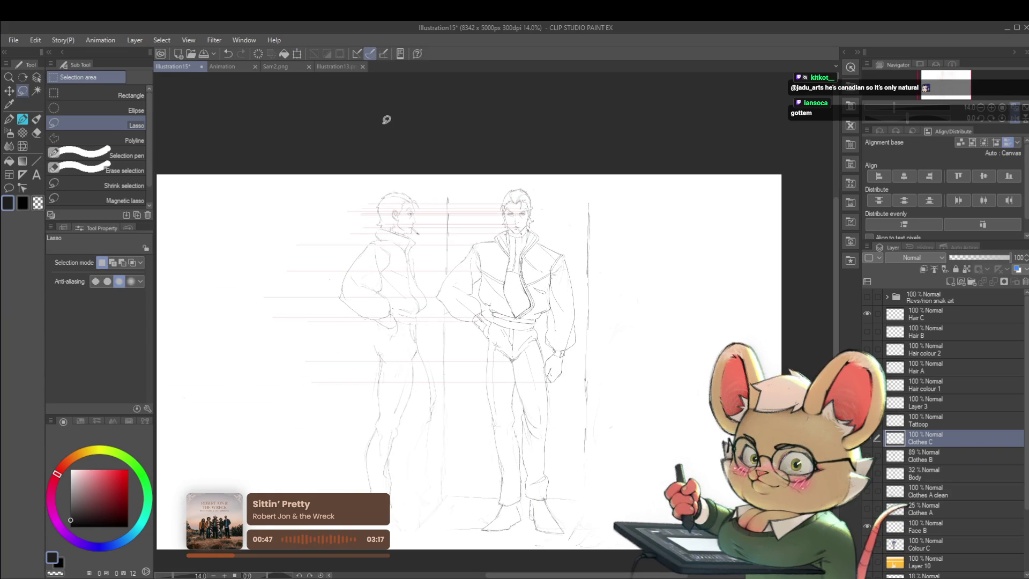
scroll(602, 154, "up", 3)
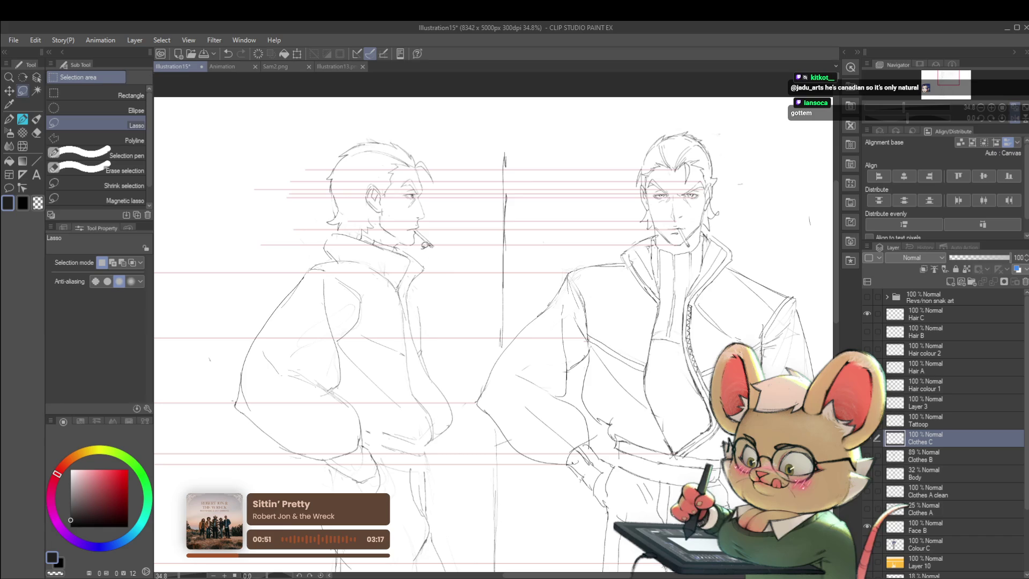
key("p")
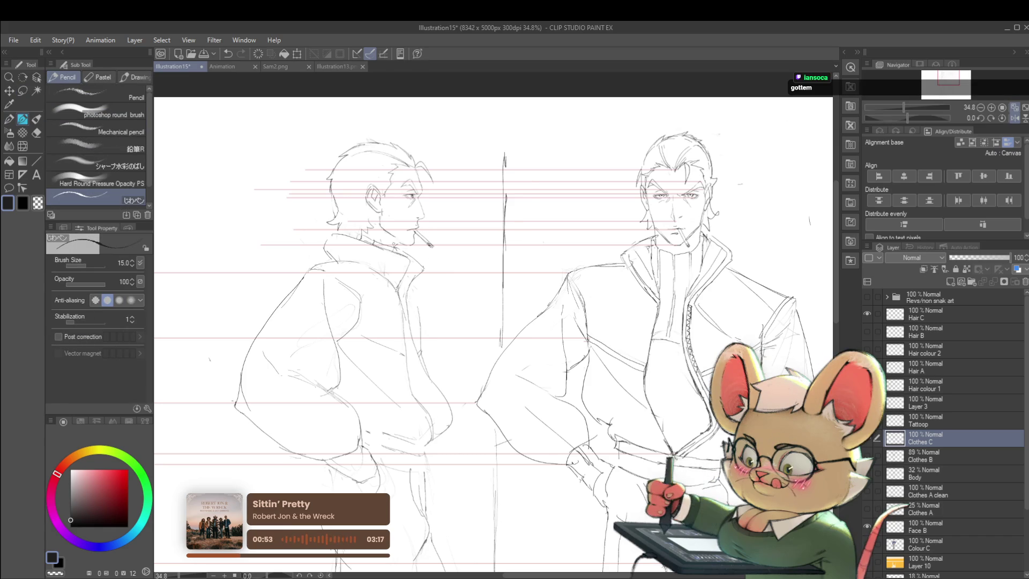
scroll(436, 232, "down", 2)
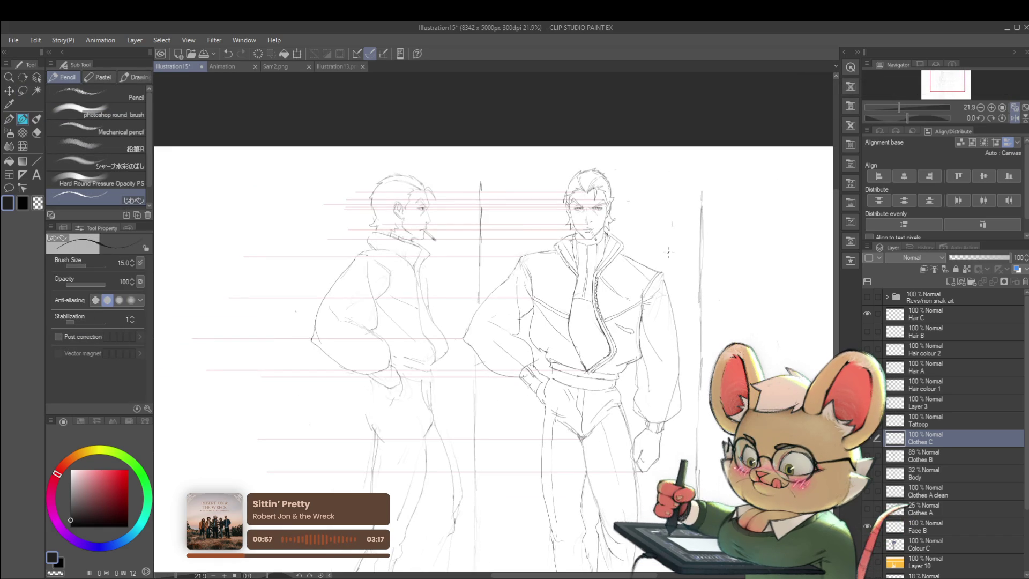
scroll(407, 207, "up", 5)
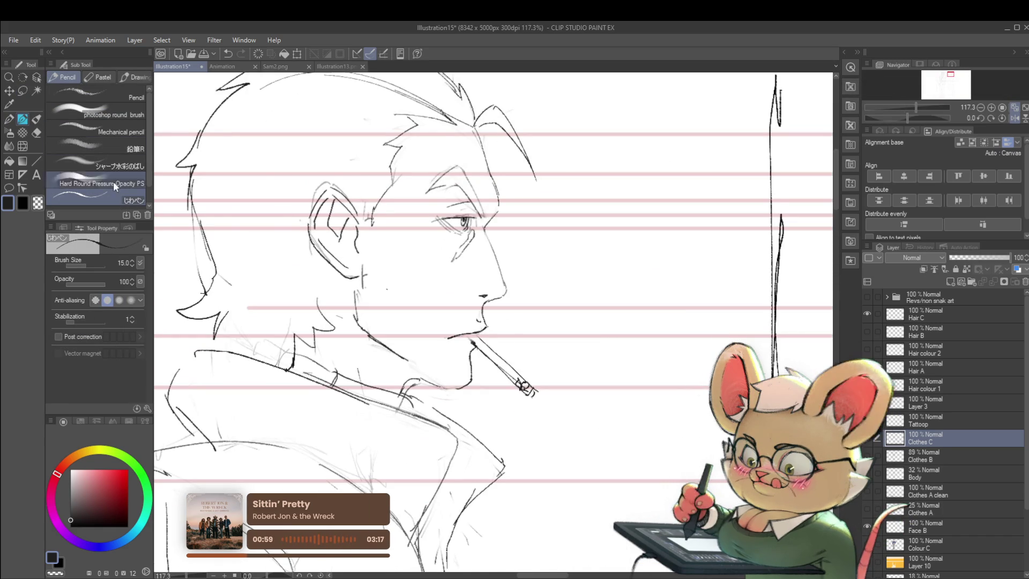
- Reshape the profile man's head with the Liquify brush, resizing it and checking mirrored
left_click(23, 144)
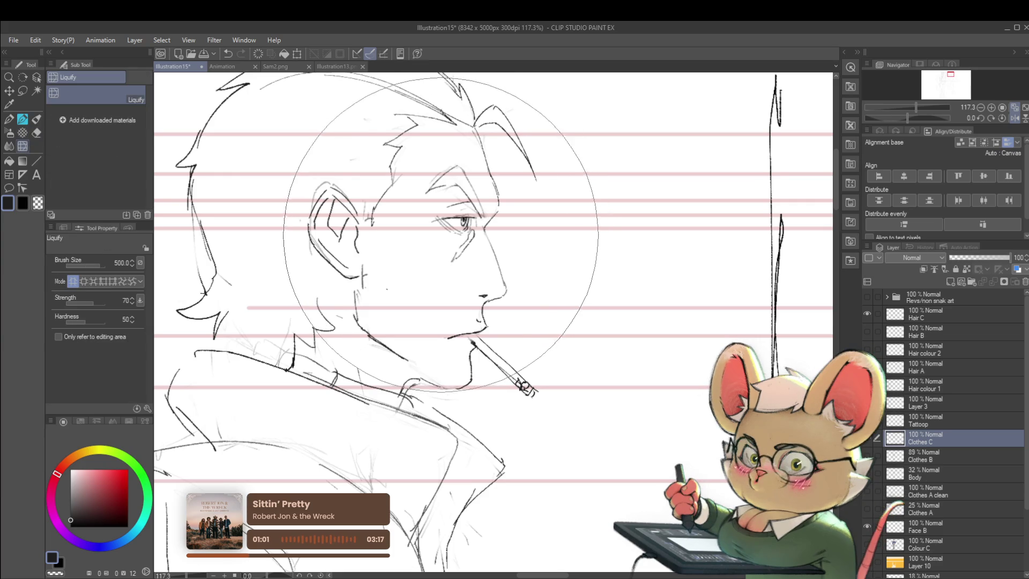
key("bracketleft")
key("bracketleft")
key("bracketleft")
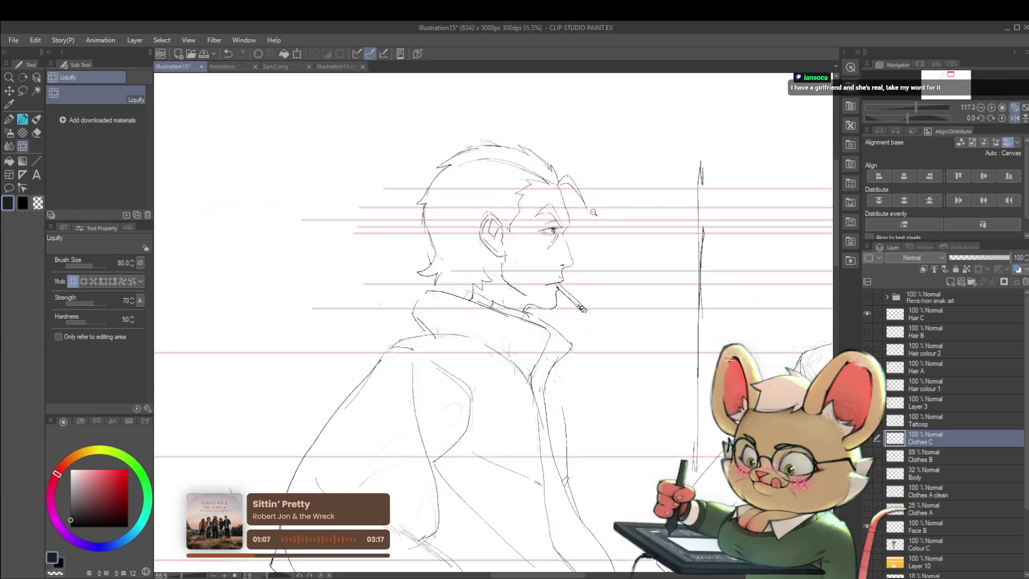
scroll(716, 196, "down", 4)
scroll(716, 196, "down", 2)
scroll(713, 217, "down", 2)
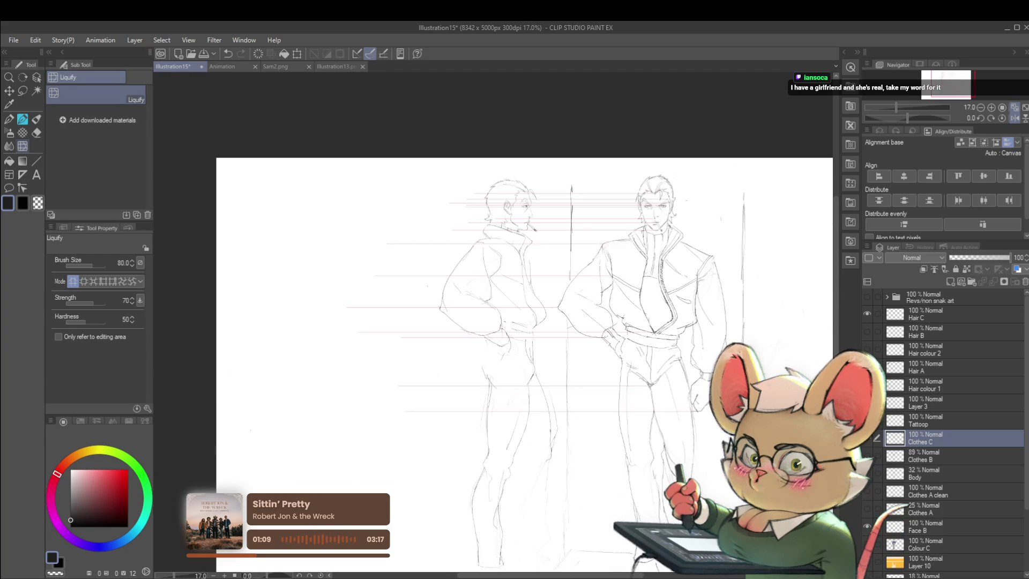
key("h")
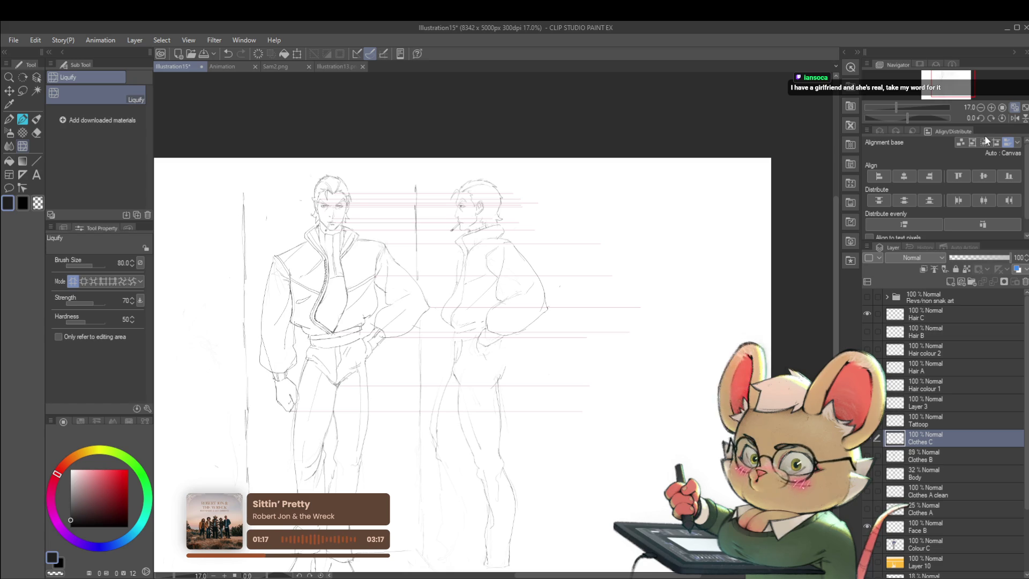
scroll(515, 197, "up", 5)
left_click_drag(515, 197, 511, 244)
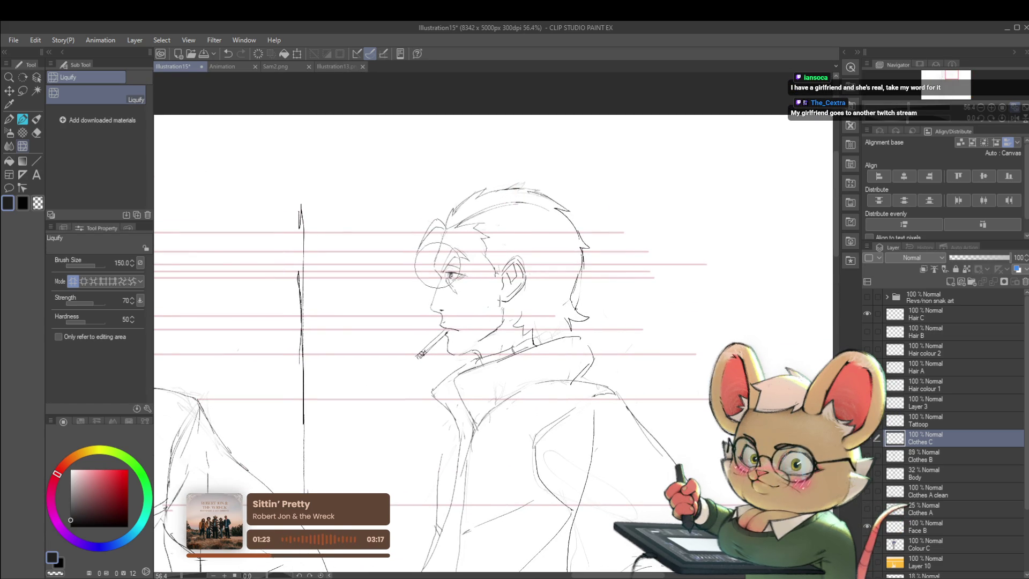
key("bracketright")
key("bracketright")
key("bracketright")
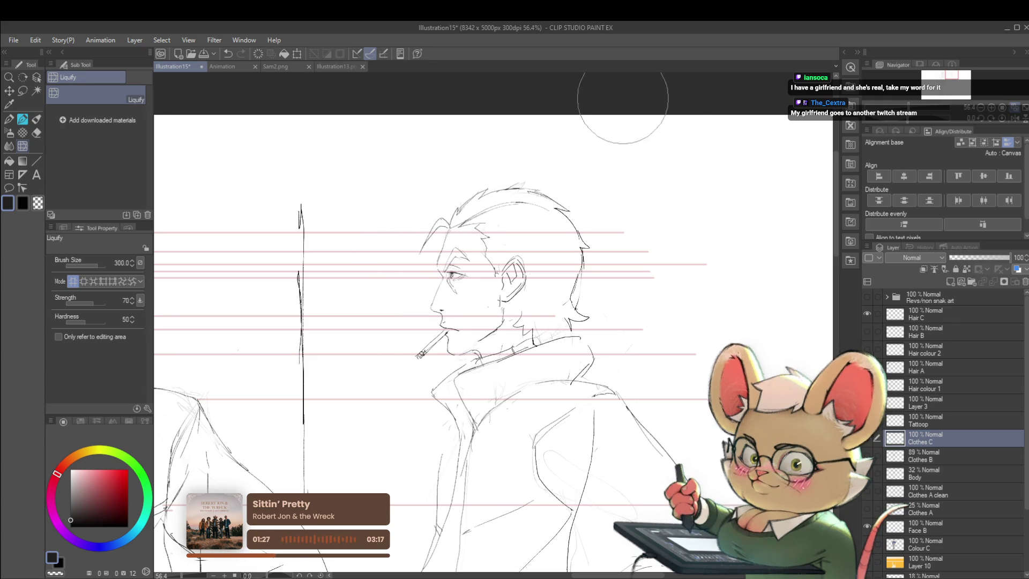
scroll(627, 235, "down", 3)
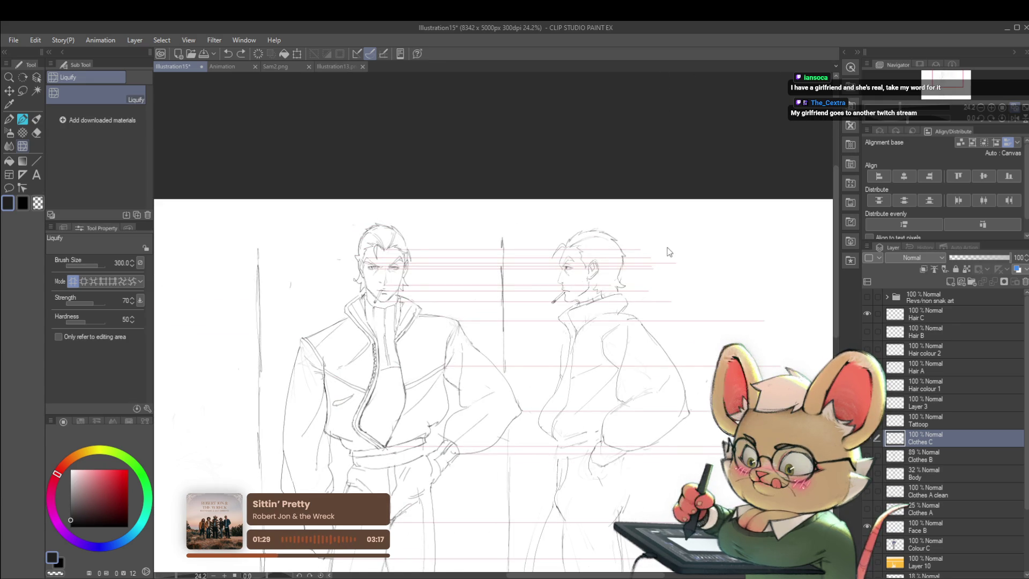
scroll(660, 257, "down", 1)
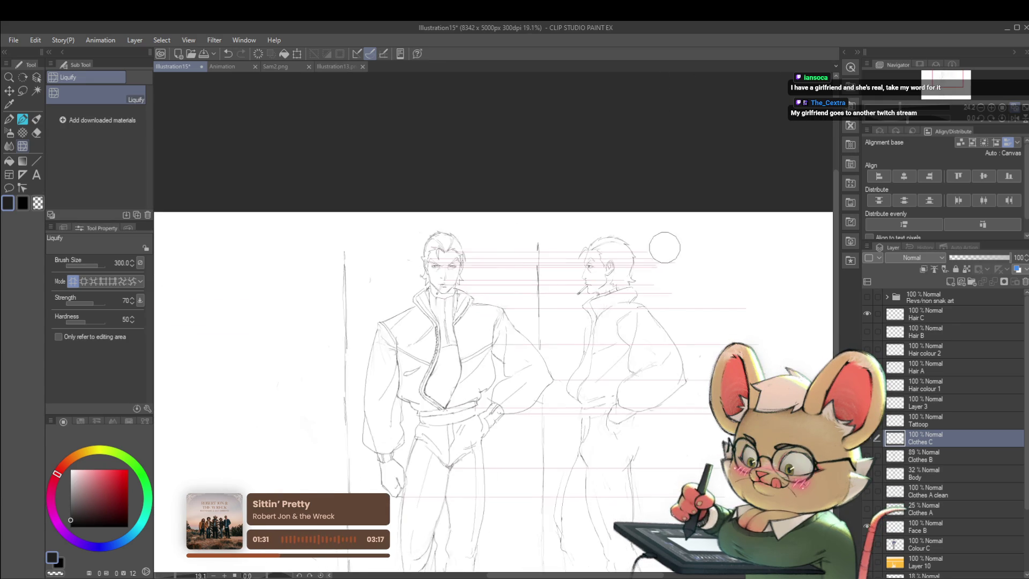
scroll(660, 257, "down", 1)
scroll(659, 258, "down", 1)
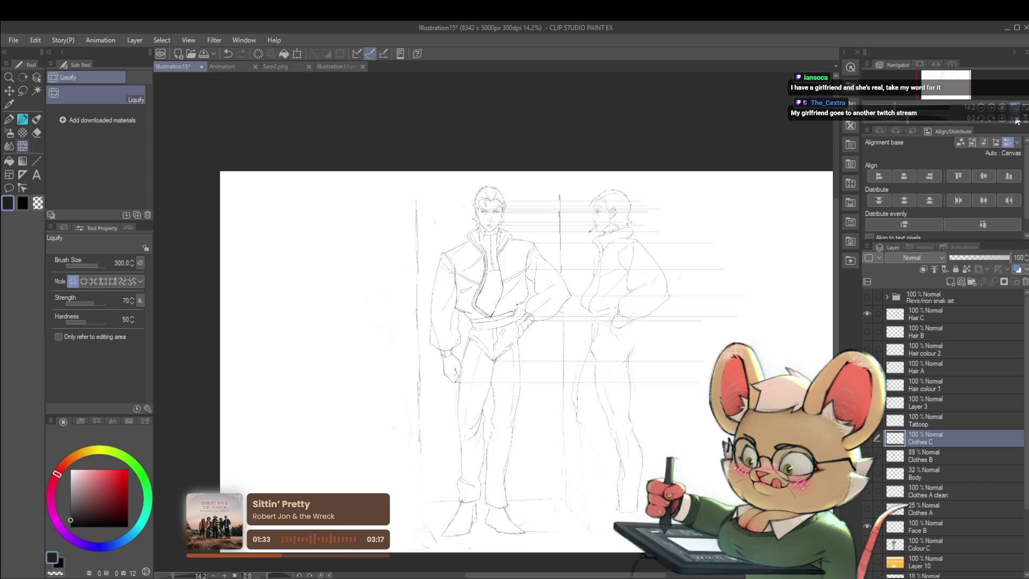
key("h")
scroll(434, 227, "up", 4)
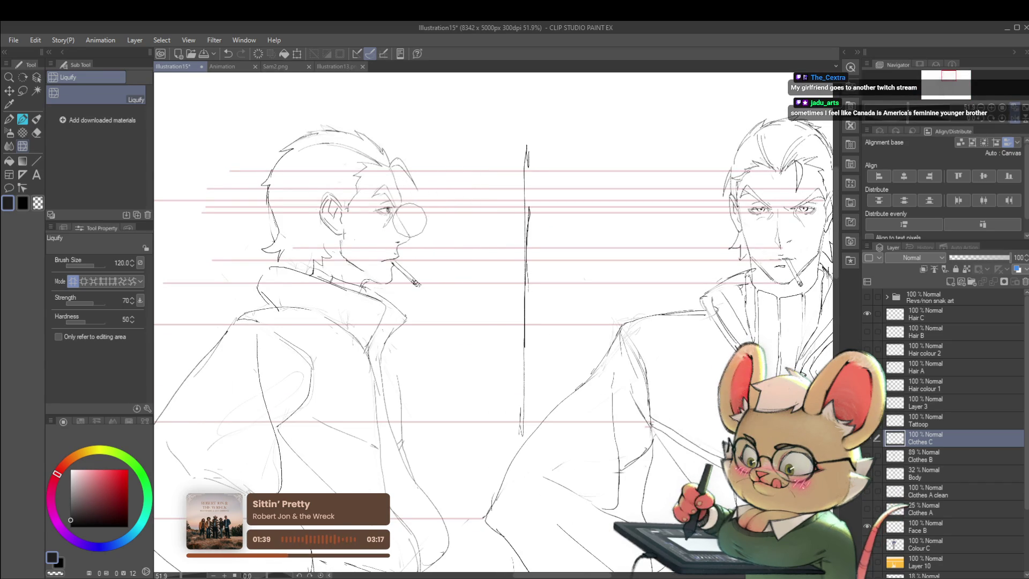
scroll(467, 158, "down", 3)
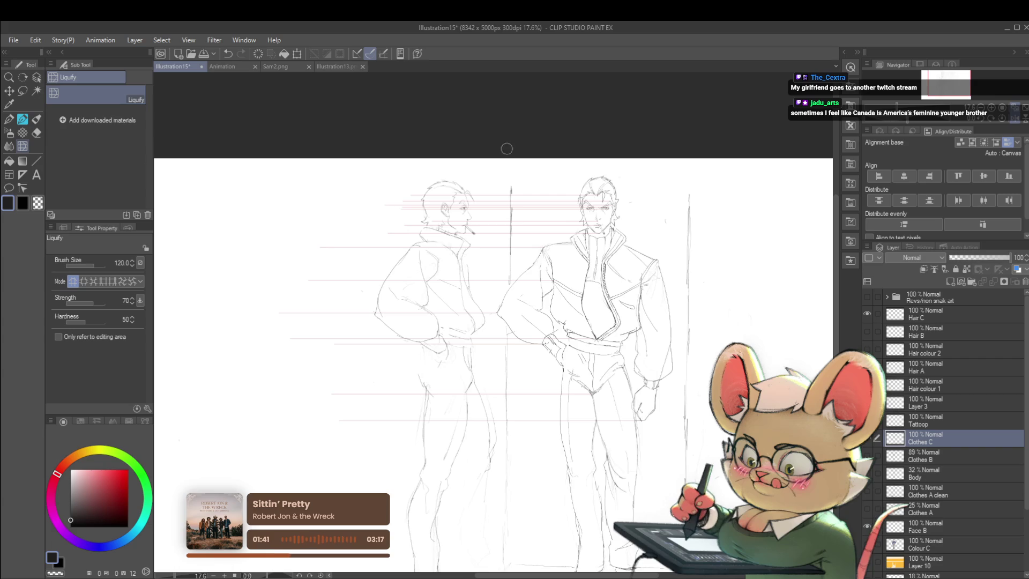
scroll(506, 144, "down", 1)
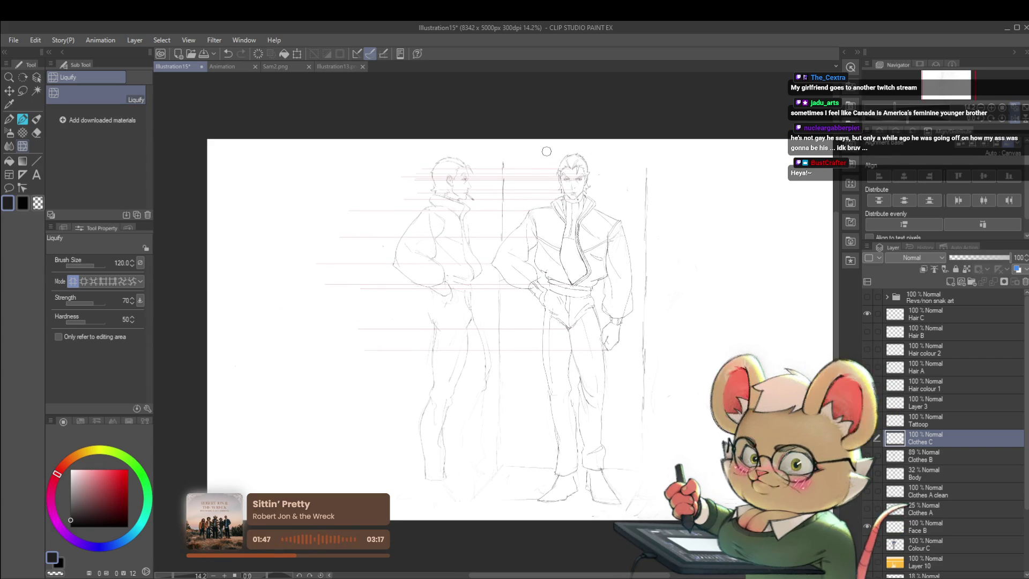
- Reframe both figures, switch back to the Pencil and flip the canvas to normal
left_click_drag(546, 151, 574, 180)
left_click(496, 215)
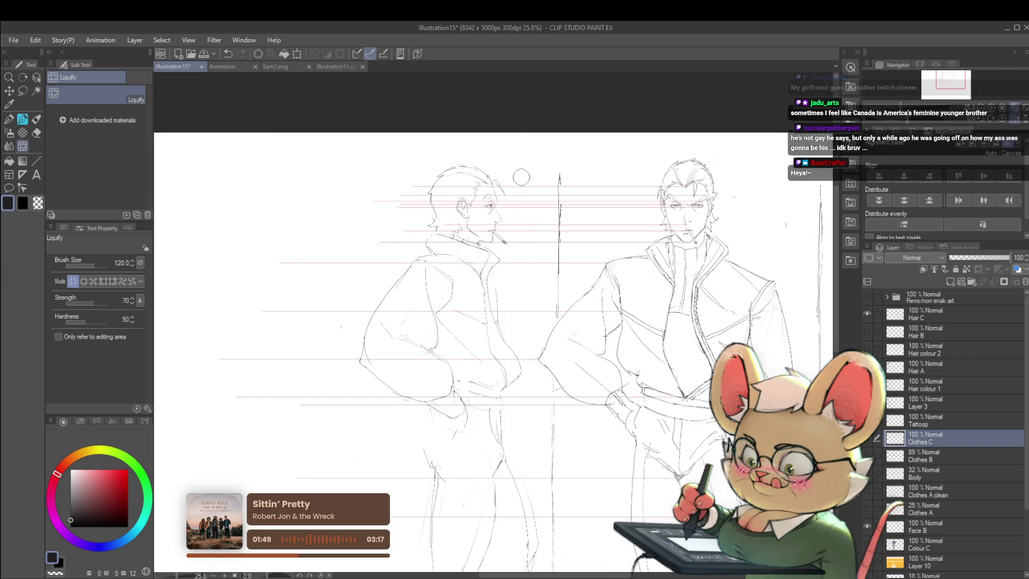
key("p")
key("h")
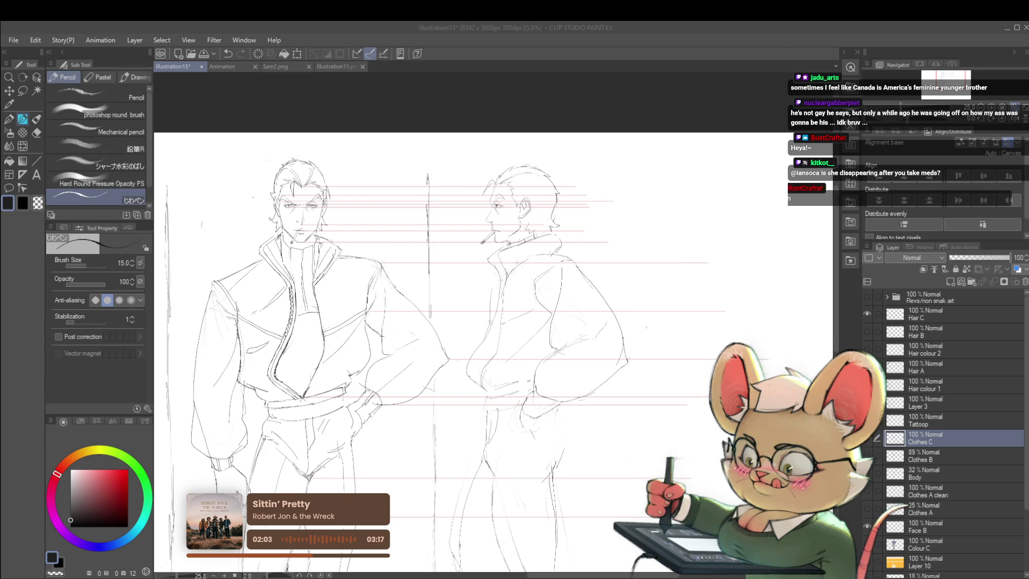
key("alt+Tab")
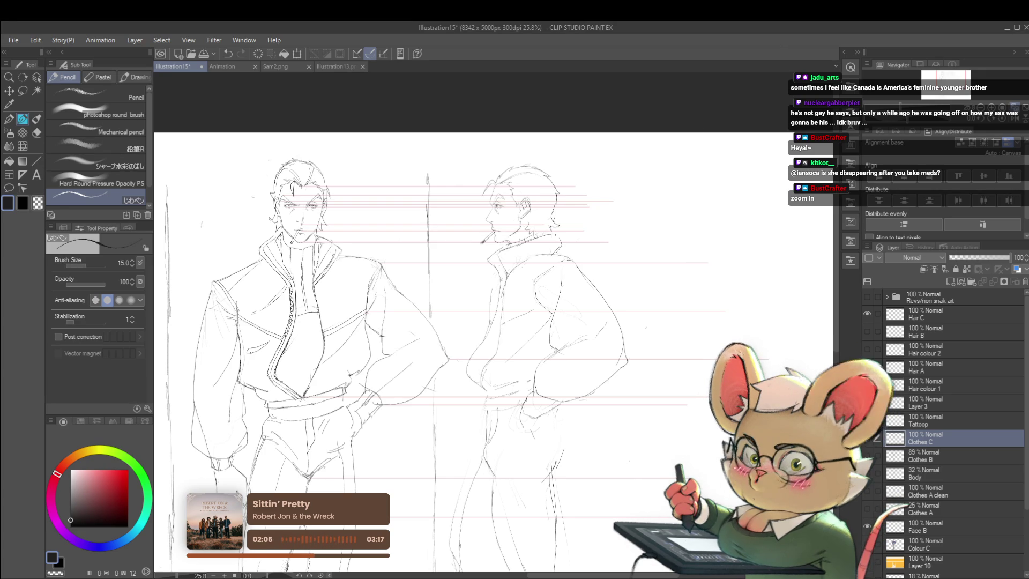
left_click_drag(203, 197, 599, 254)
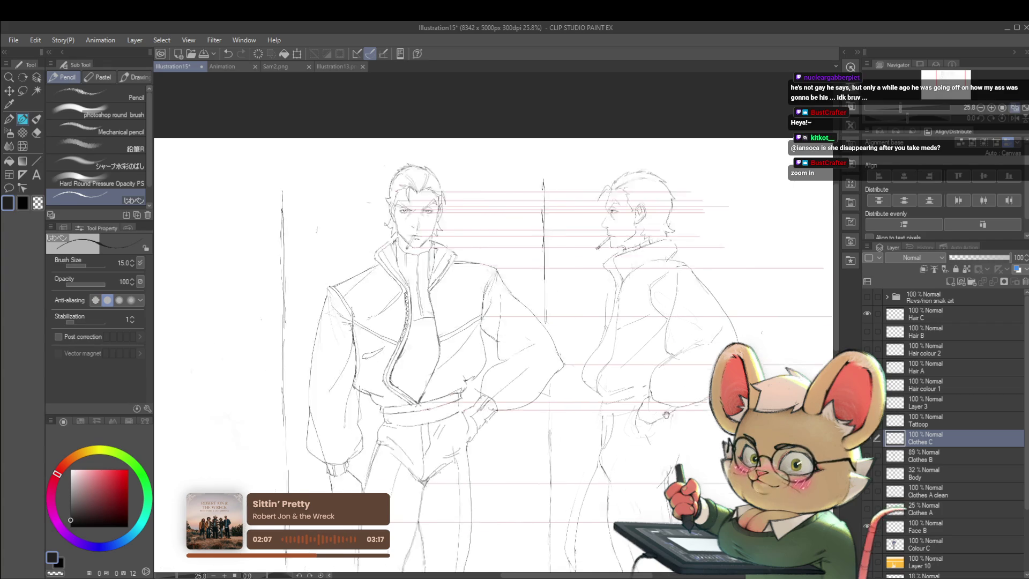
scroll(598, 254, "down", 5)
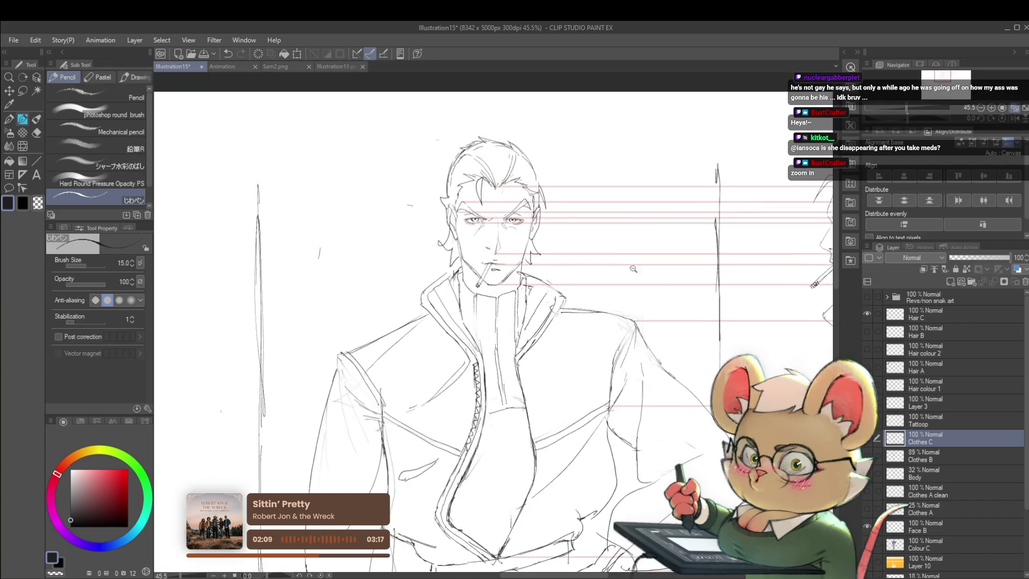
scroll(528, 200, "up", 3)
scroll(528, 200, "up", 2)
scroll(563, 242, "up", 3)
scroll(597, 288, "up", 2)
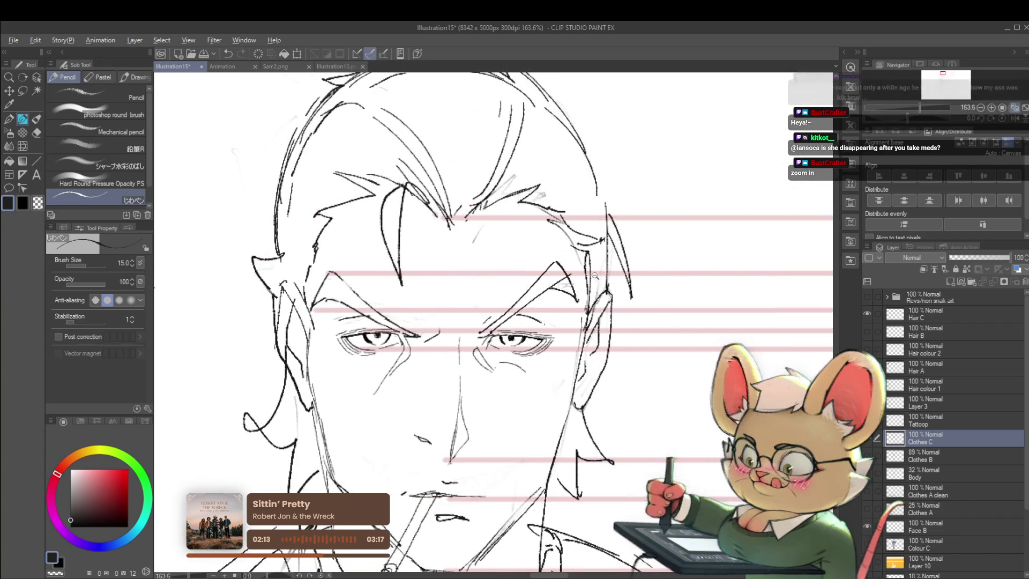
scroll(598, 287, "down", 3)
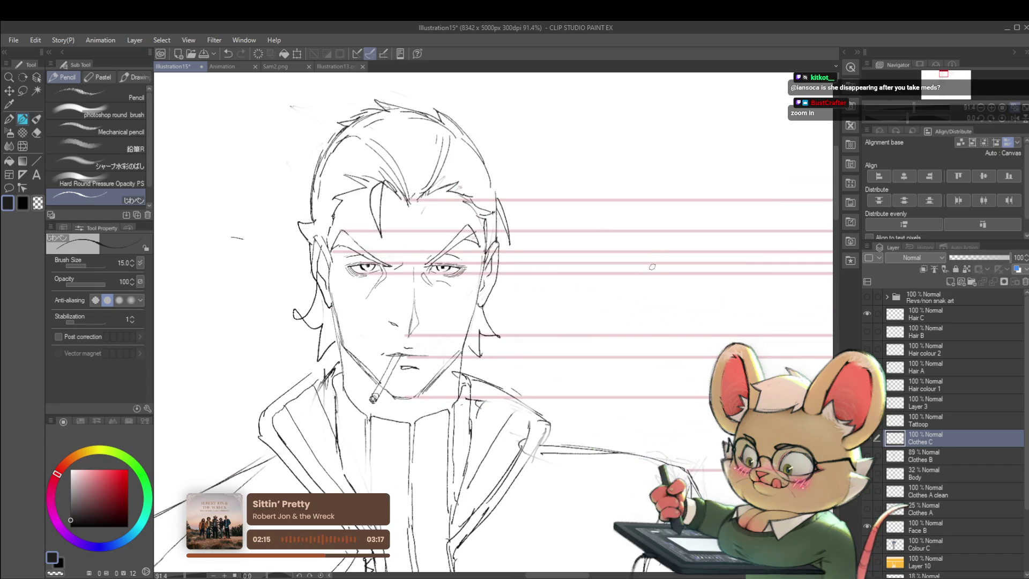
scroll(651, 265, "down", 1)
scroll(610, 242, "down", 1)
scroll(573, 220, "down", 1)
left_click_drag(573, 220, 380, 208)
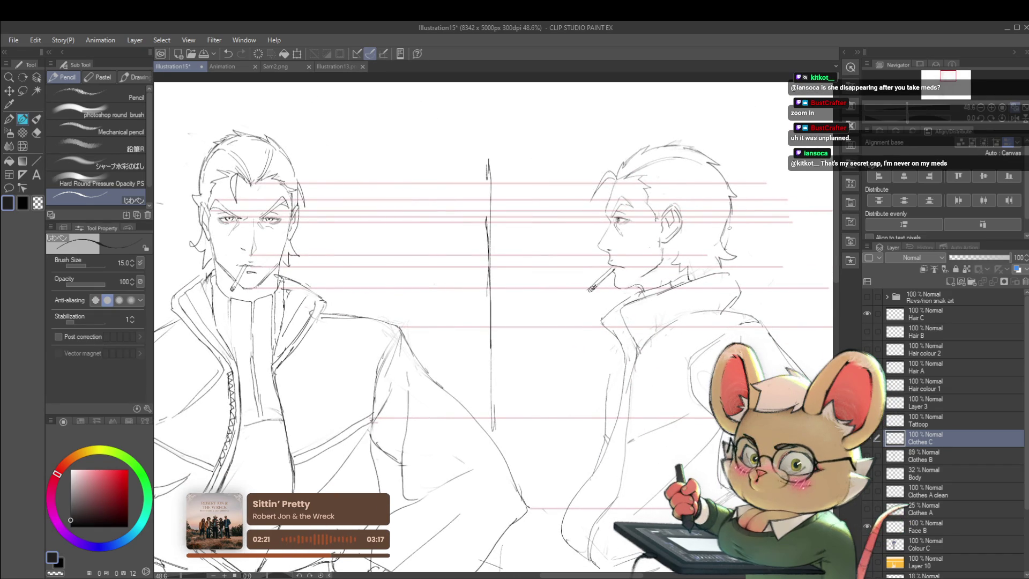
left_click(1014, 120)
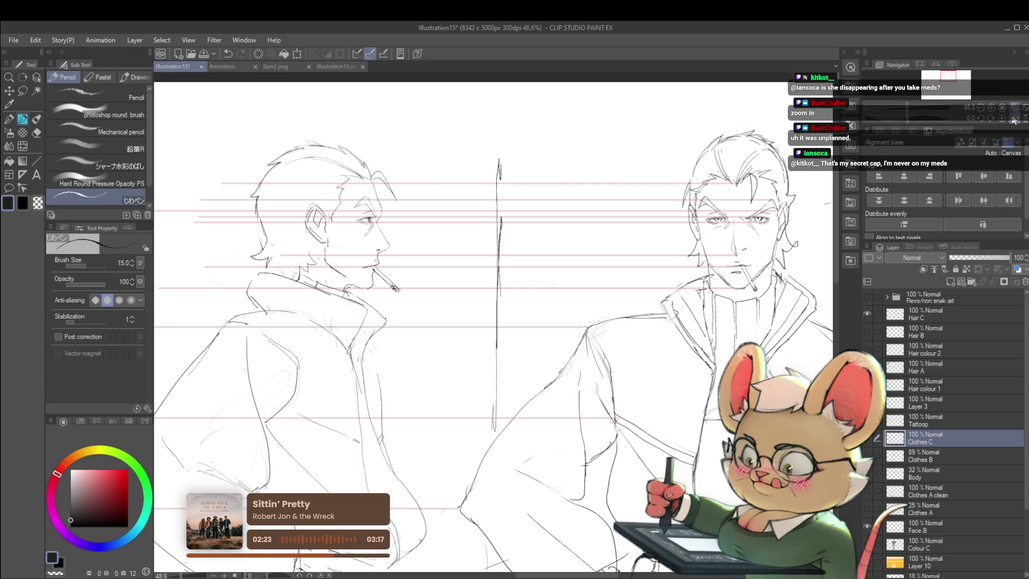
scroll(365, 229, "up", 3)
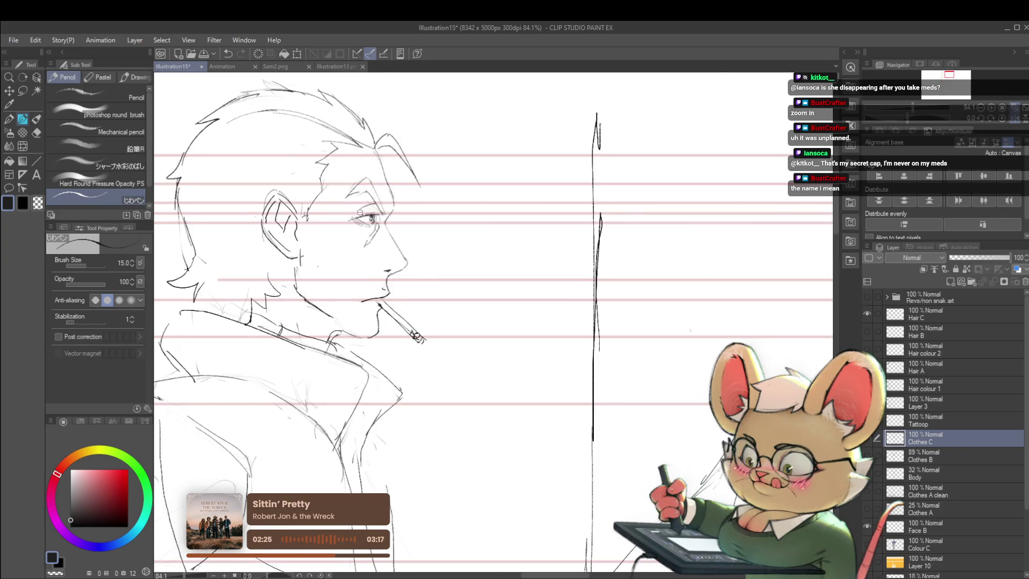
scroll(371, 215, "up", 2)
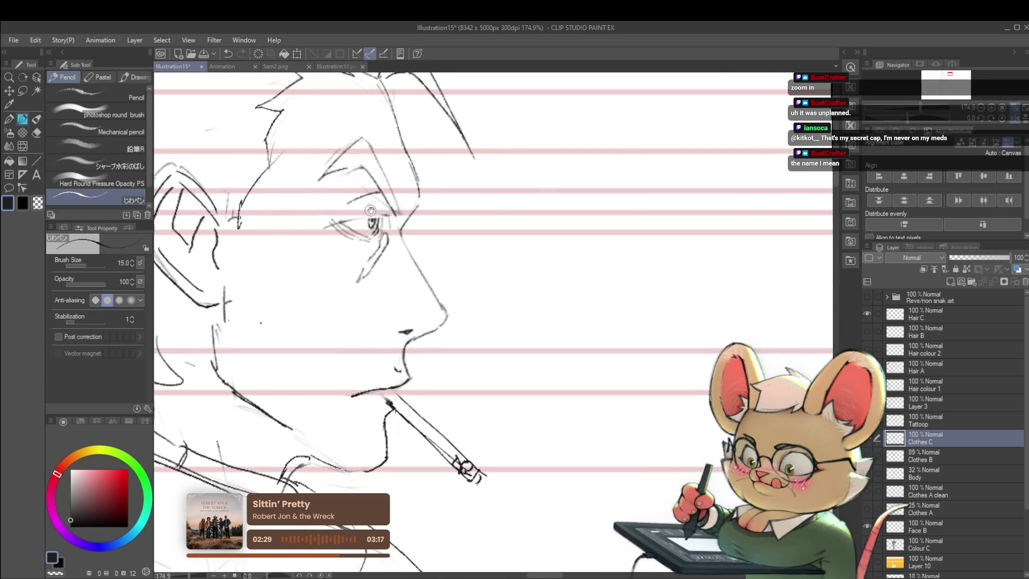
scroll(372, 212, "down", 5)
scroll(370, 214, "up", 5)
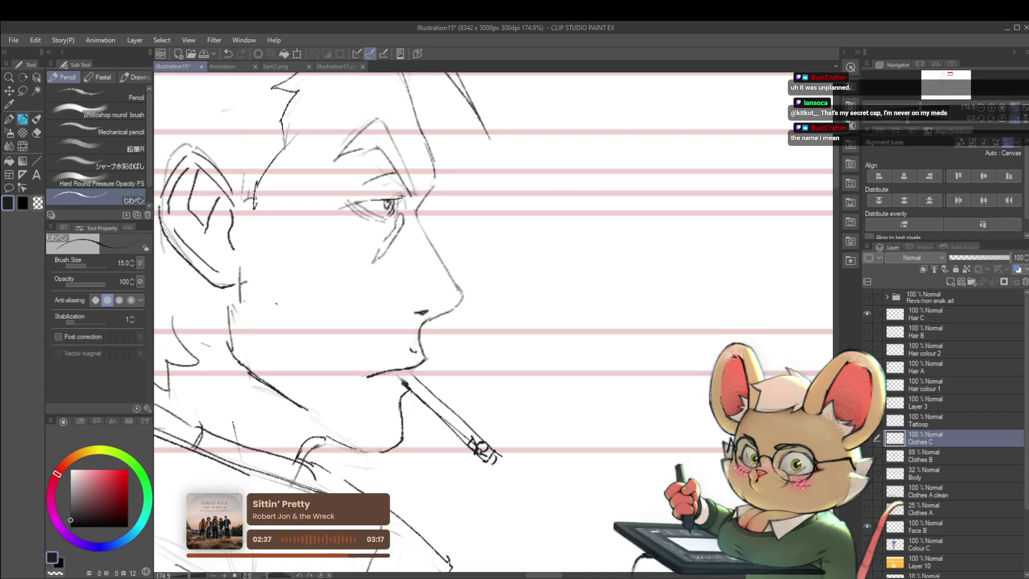
scroll(394, 199, "down", 2)
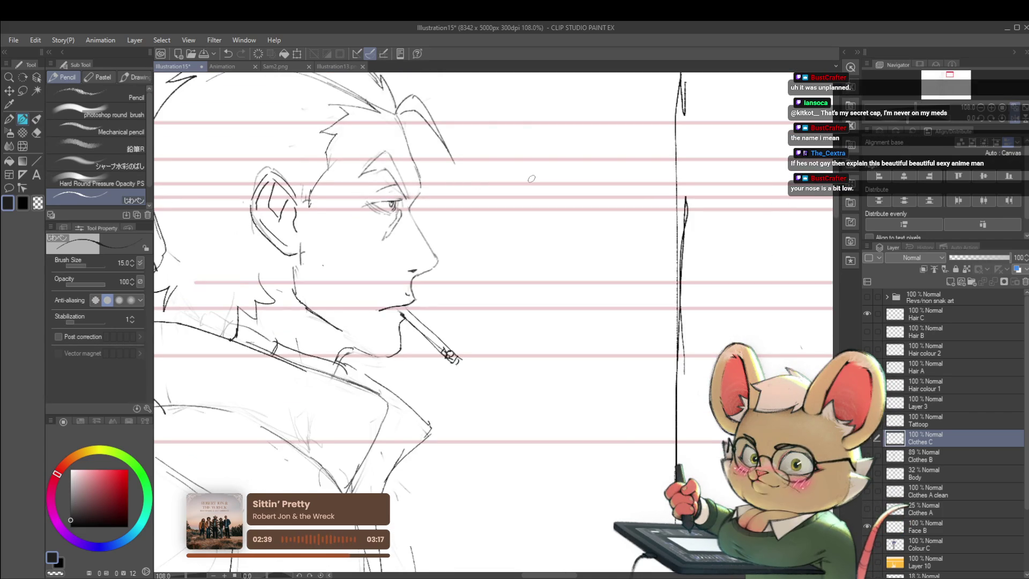
scroll(558, 235, "down", 2)
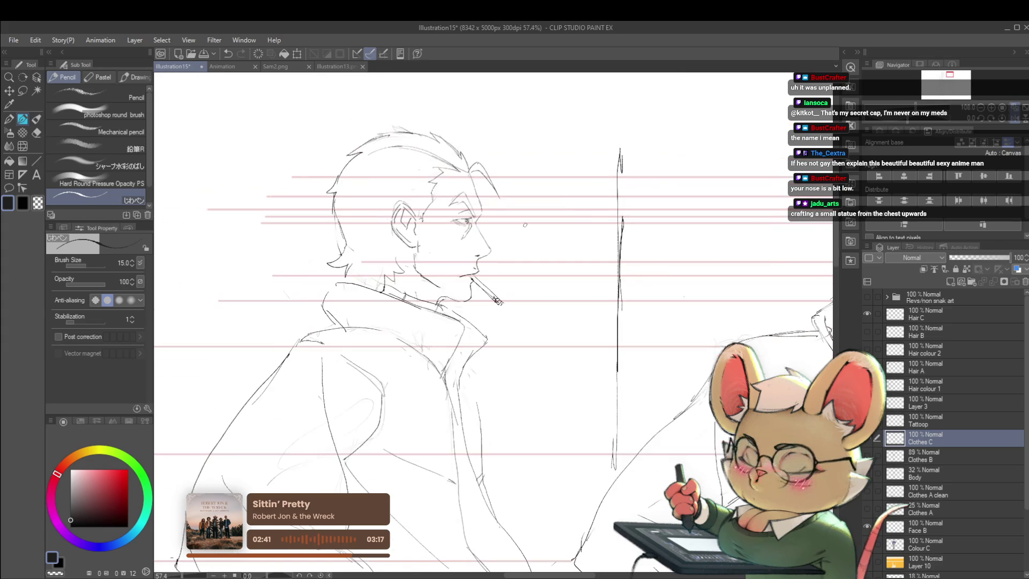
mouse_move(609, 362)
left_mouse_down()
mouse_move(375, 372)
mouse_move(627, 378)
mouse_move(376, 397)
mouse_move(671, 388)
mouse_move(435, 384)
mouse_move(505, 375)
left_mouse_up()
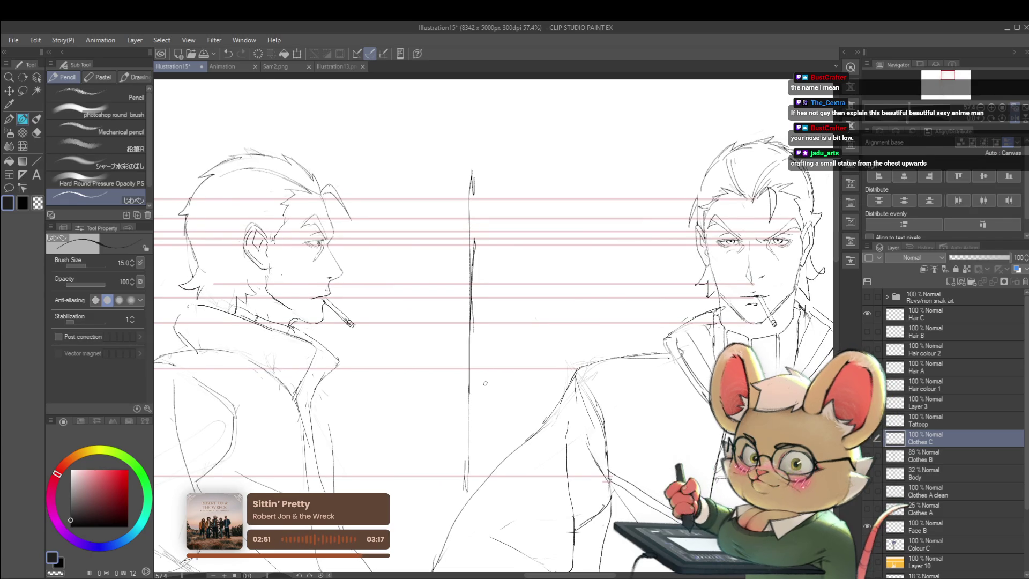
key("h")
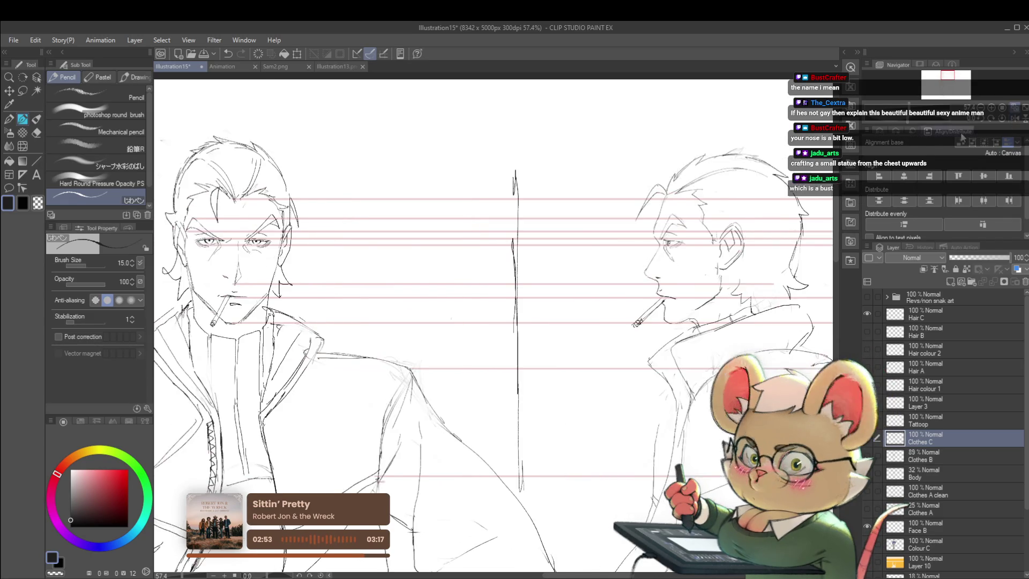
left_click_drag(536, 318, 644, 260)
scroll(622, 232, "down", 2)
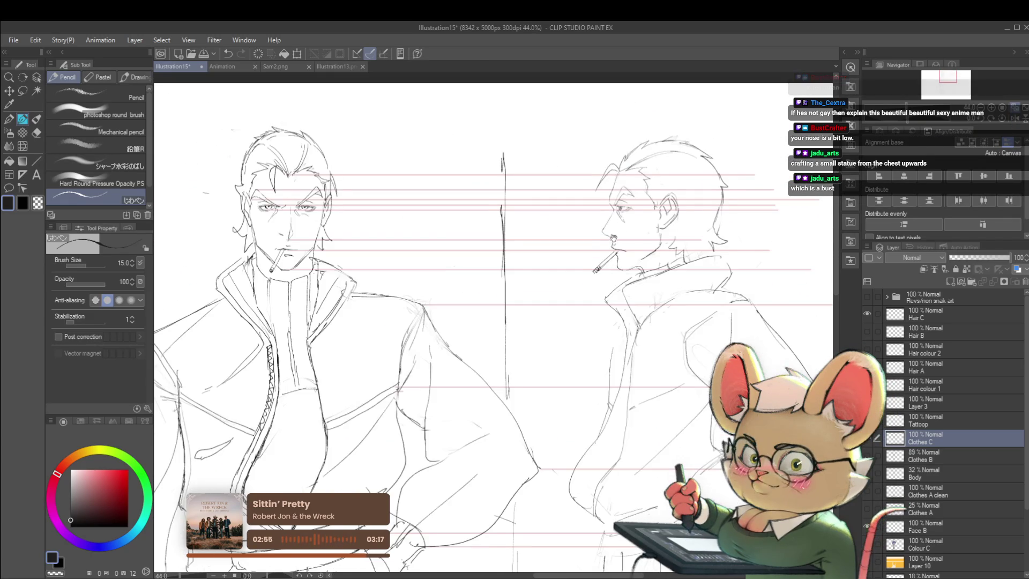
scroll(641, 250, "up", 4)
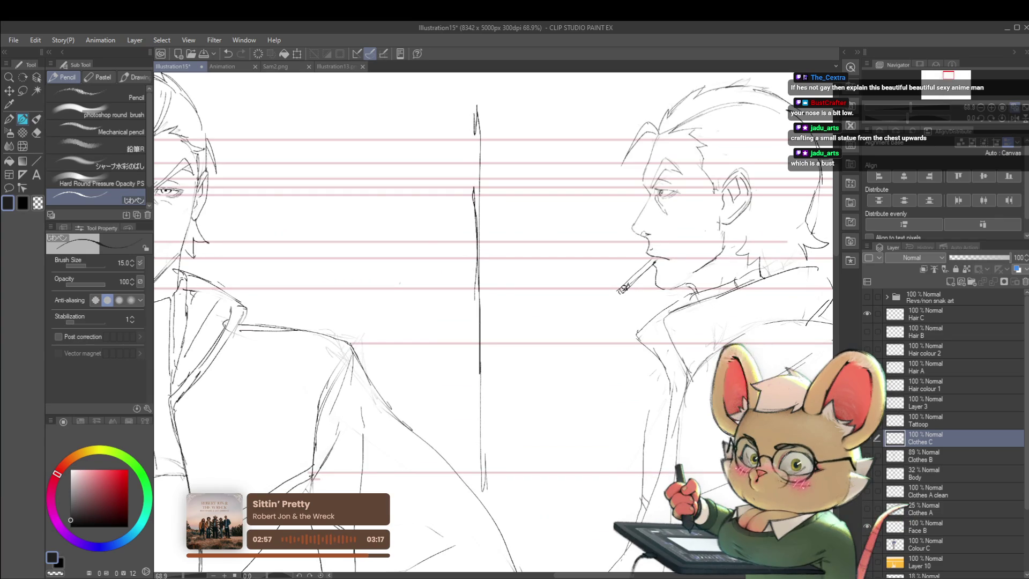
scroll(658, 243, "down", 3)
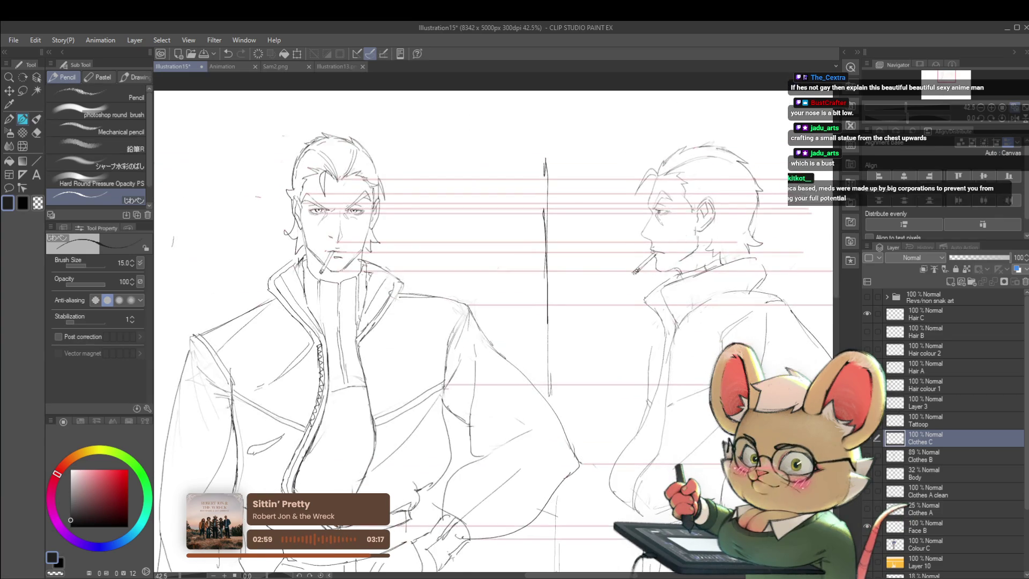
scroll(604, 226, "down", 1)
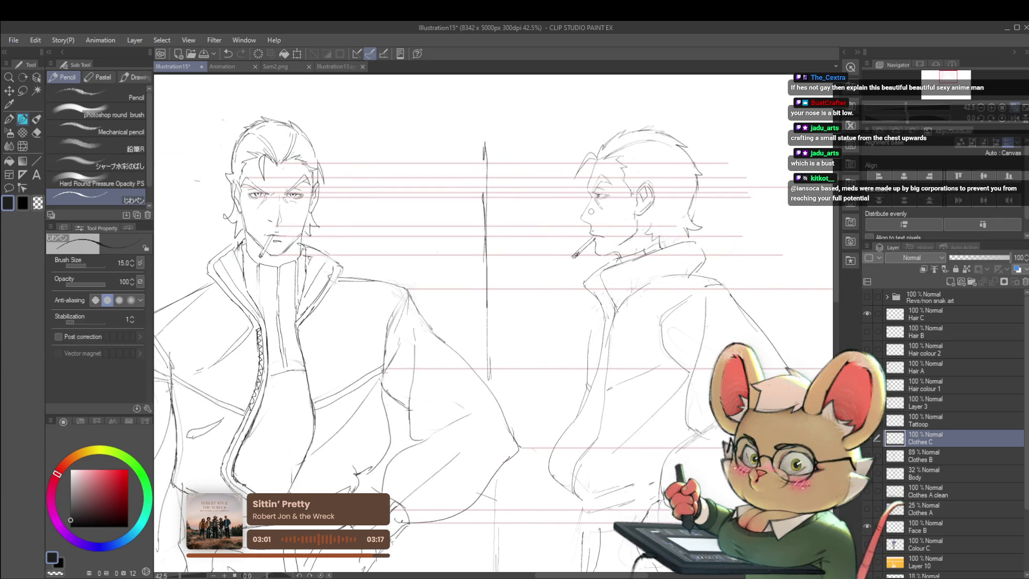
scroll(290, 201, "up", 2)
scroll(289, 201, "up", 1)
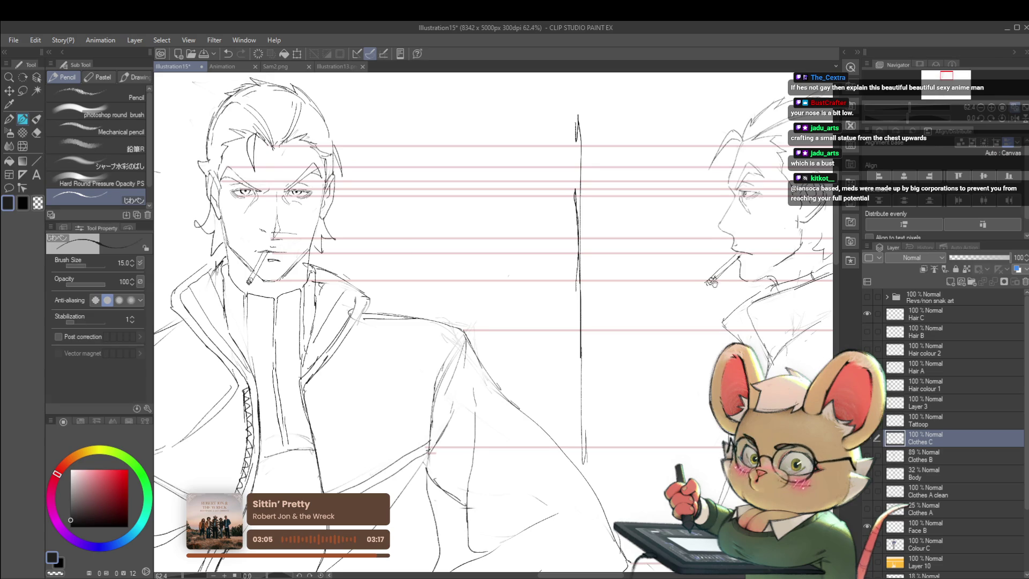
left_click_drag(577, 321, 394, 322)
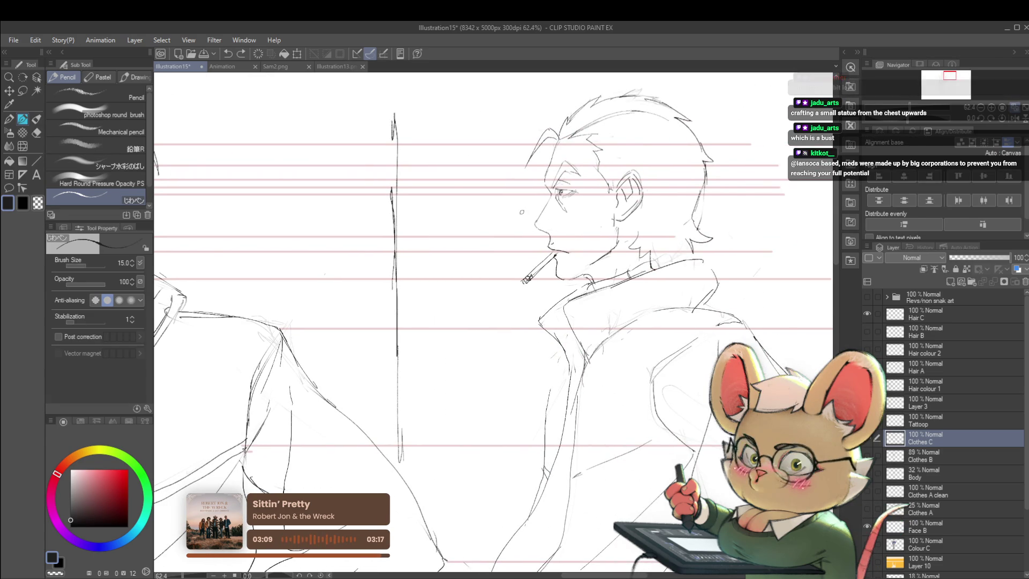
scroll(522, 211, "down", 1)
scroll(588, 292, "down", 1)
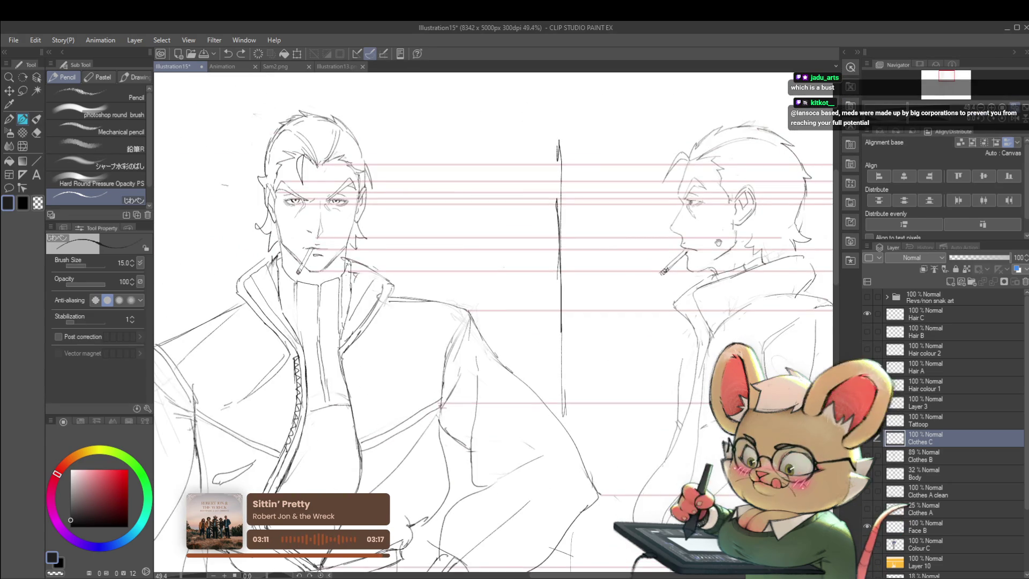
scroll(588, 293, "up", 3)
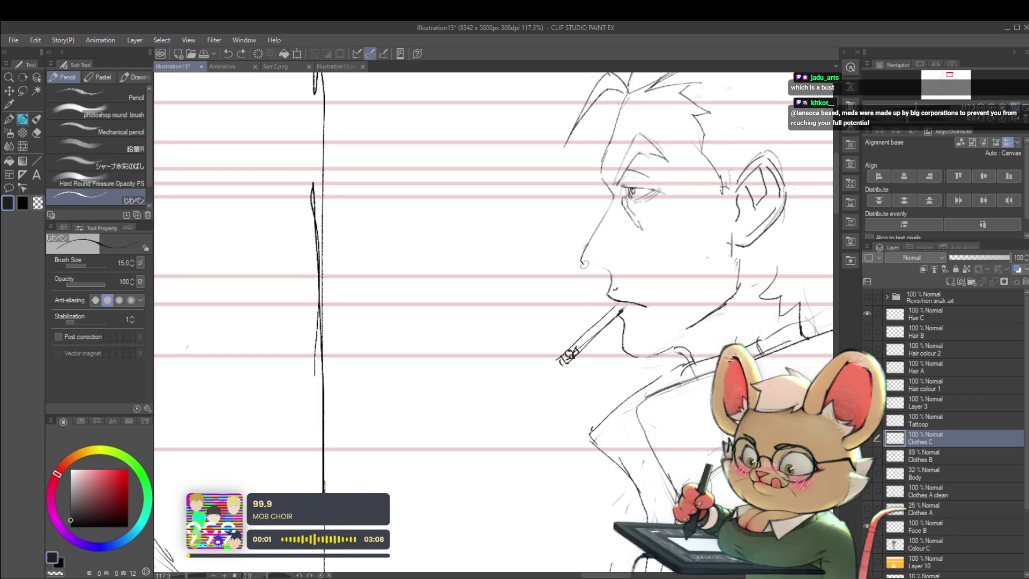
scroll(608, 271, "down", 5)
scroll(608, 272, "down", 2)
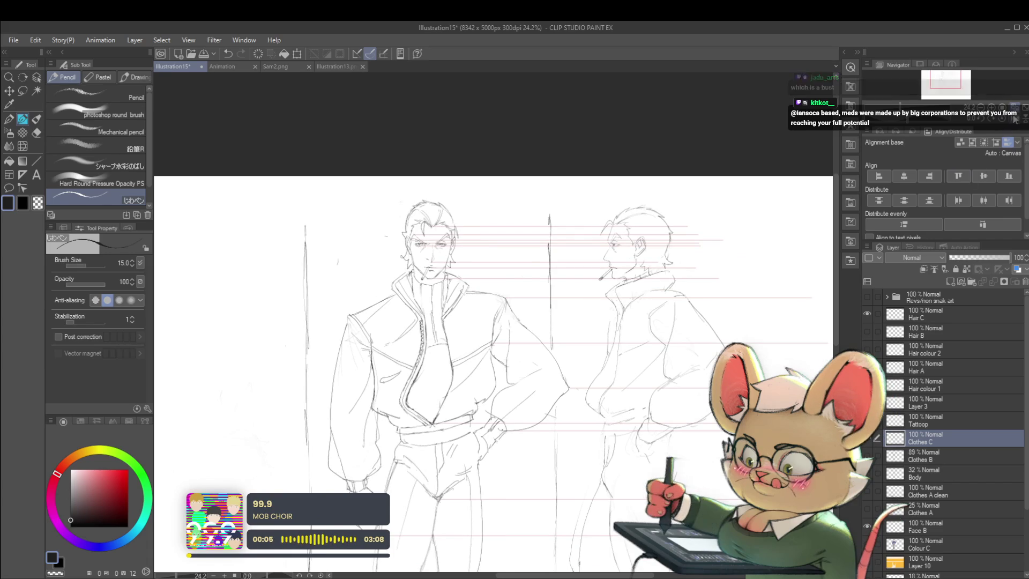
- Flip the canvas horizontally so the profile man appears on the left
left_click(991, 118)
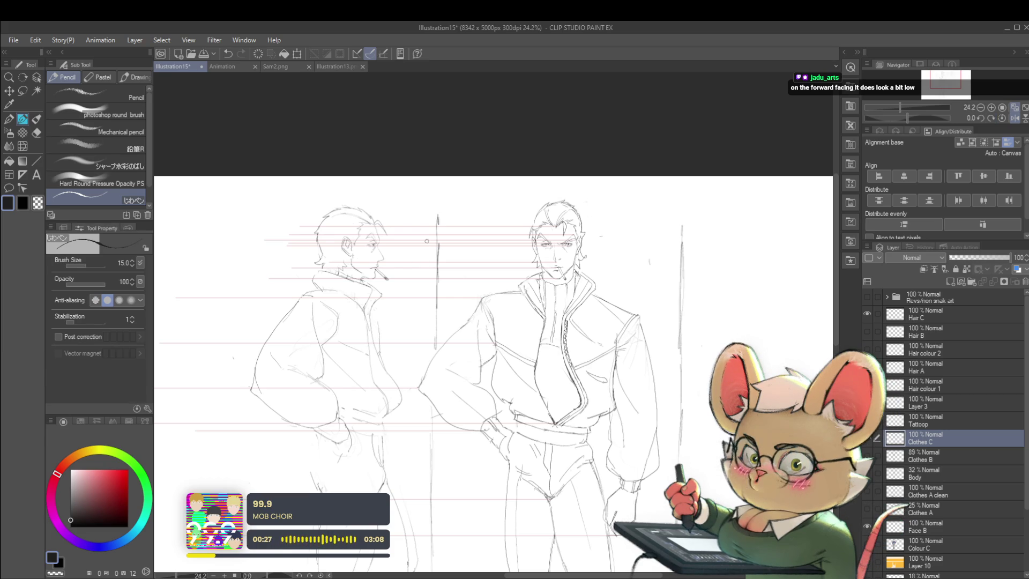
scroll(376, 254, "up", 5)
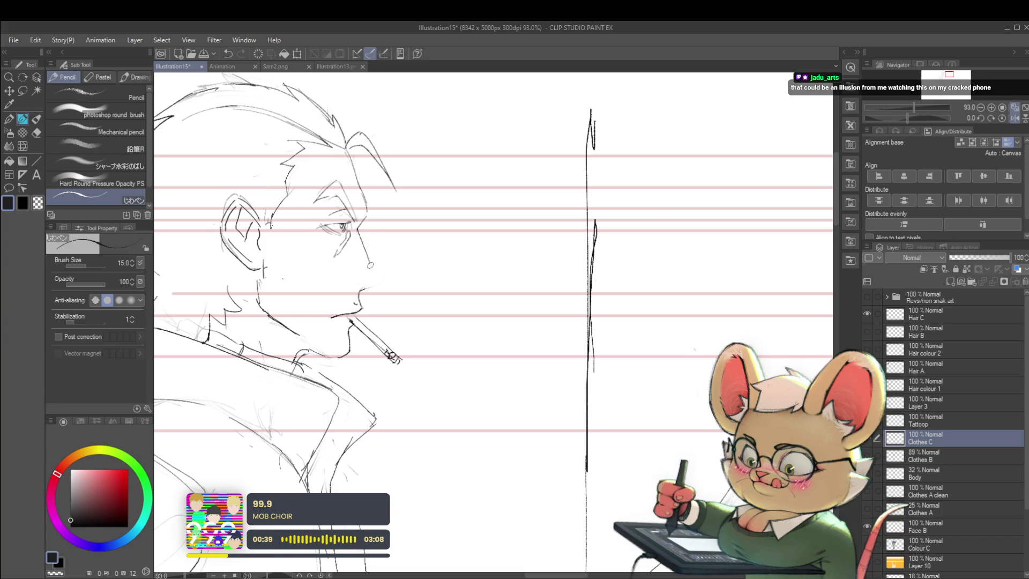
- Redraw the profile man's nose to project further, unmirroring the view midway
left_click_drag(371, 272, 371, 286)
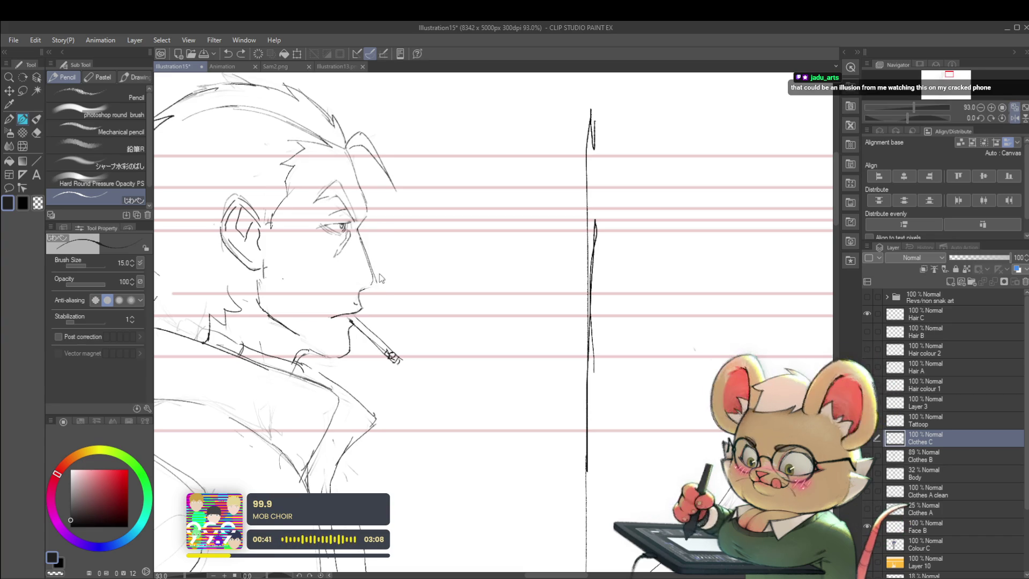
scroll(391, 261, "down", 5)
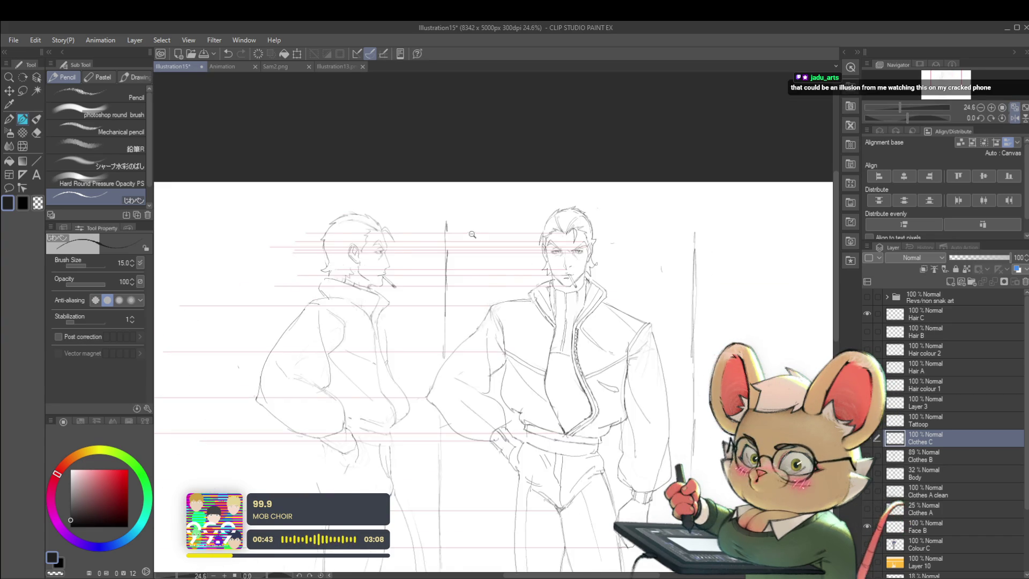
scroll(473, 235, "down", 1)
key("h")
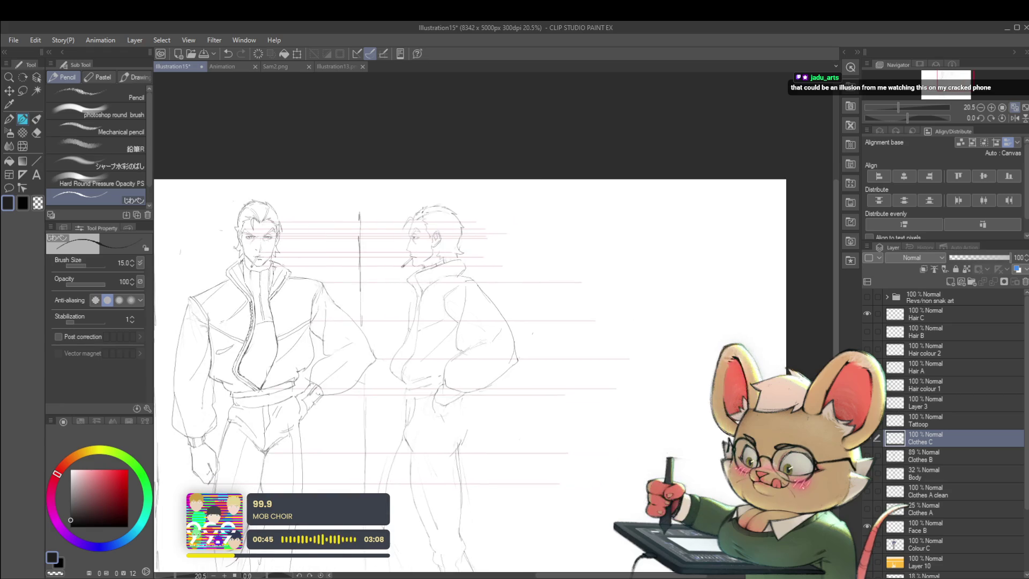
scroll(418, 248, "up", 5)
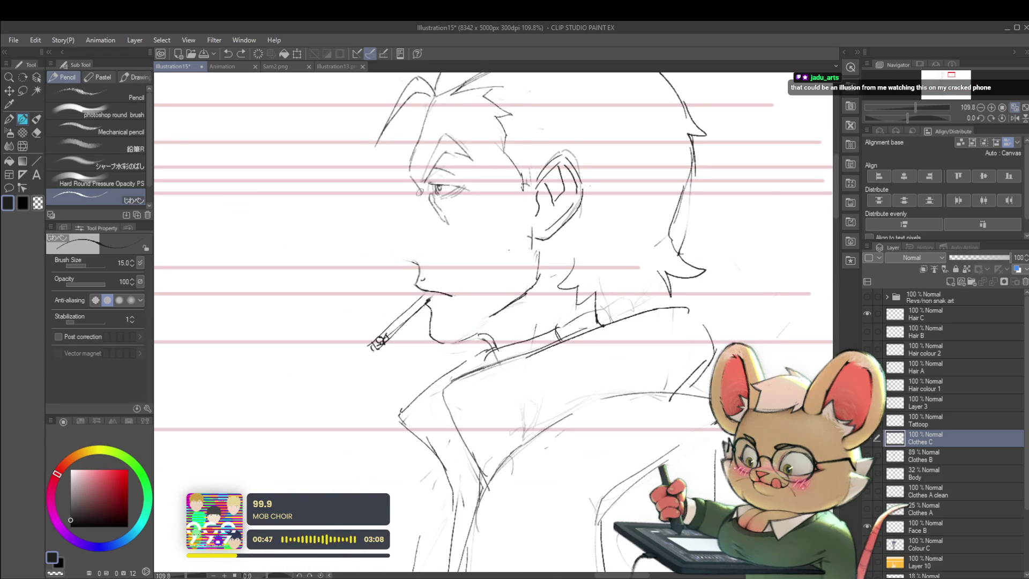
left_click_drag(418, 199, 398, 245)
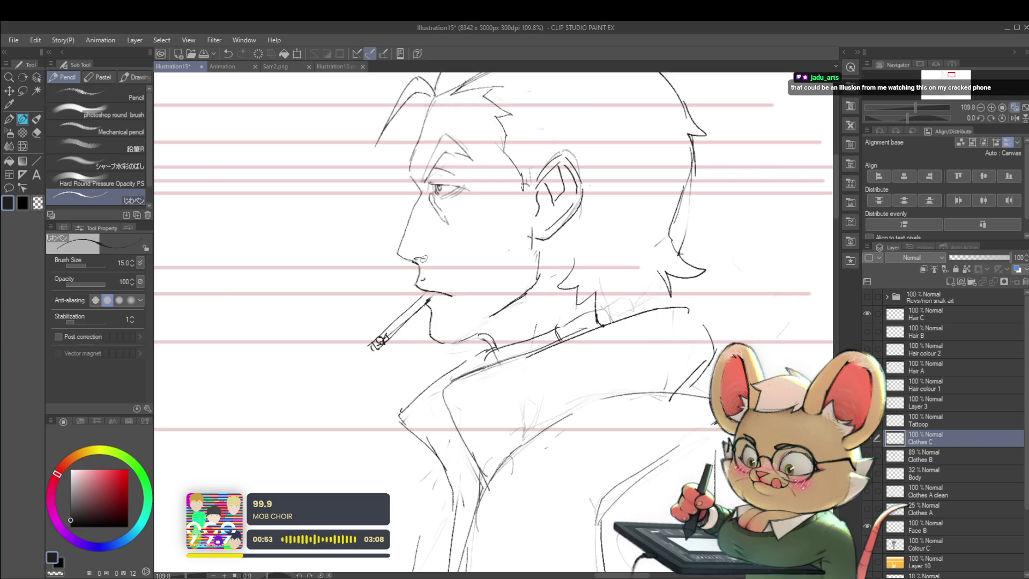
scroll(420, 259, "down", 4)
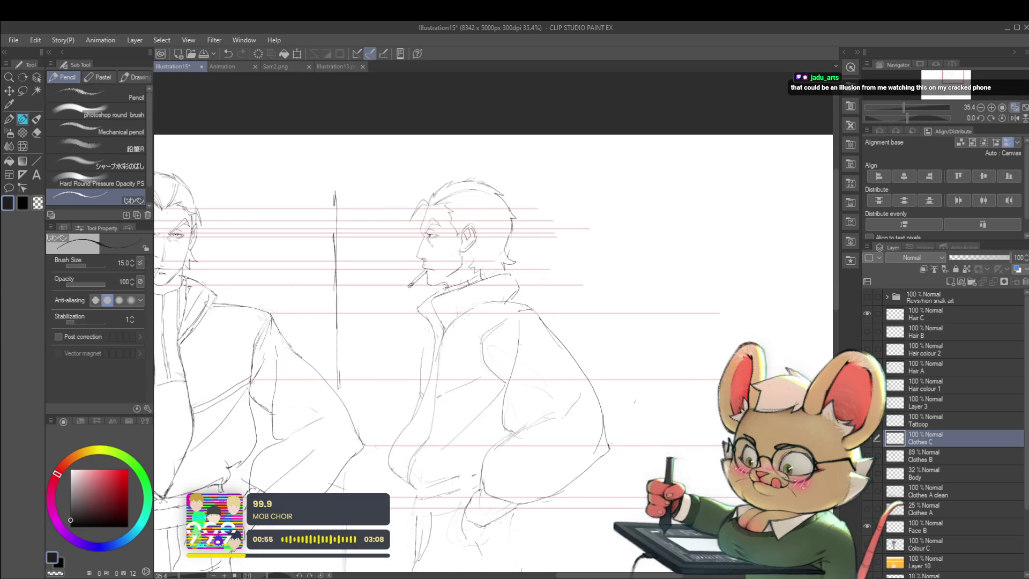
scroll(428, 282, "up", 4)
key("m")
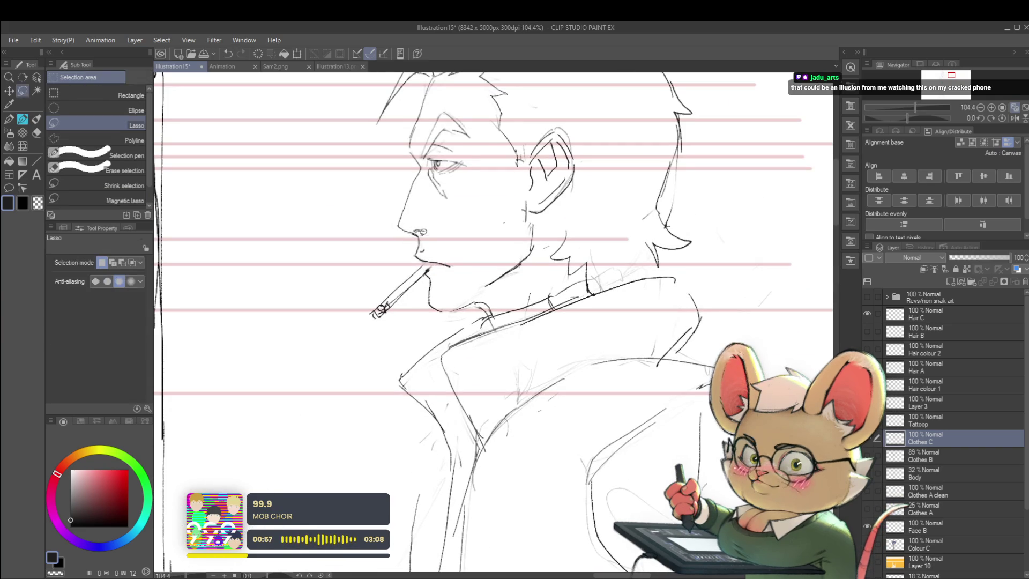
- Lasso the profile man's lips and free-transform them to a better size and position
left_click_drag(408, 219, 410, 218)
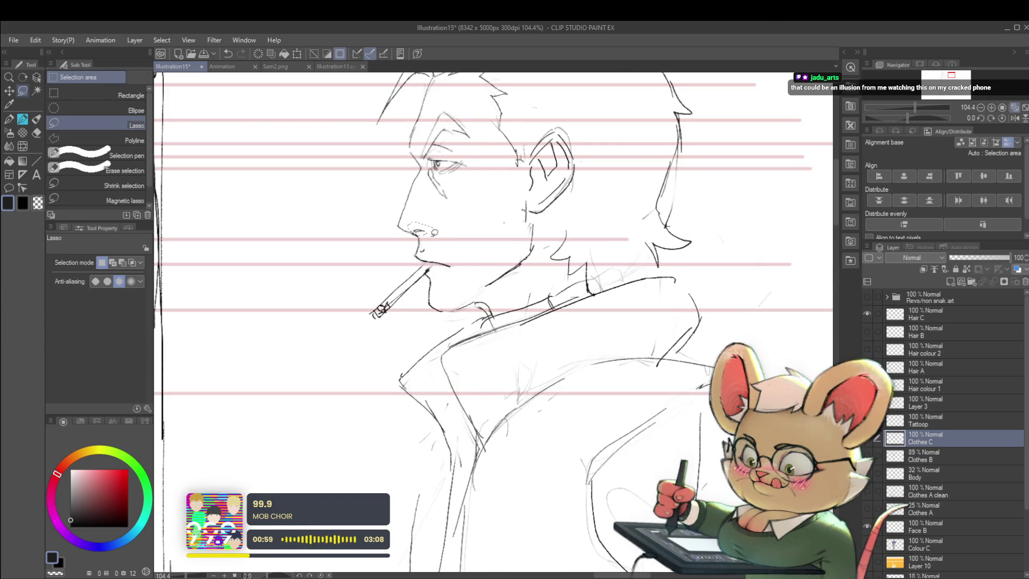
key("ctrl+t")
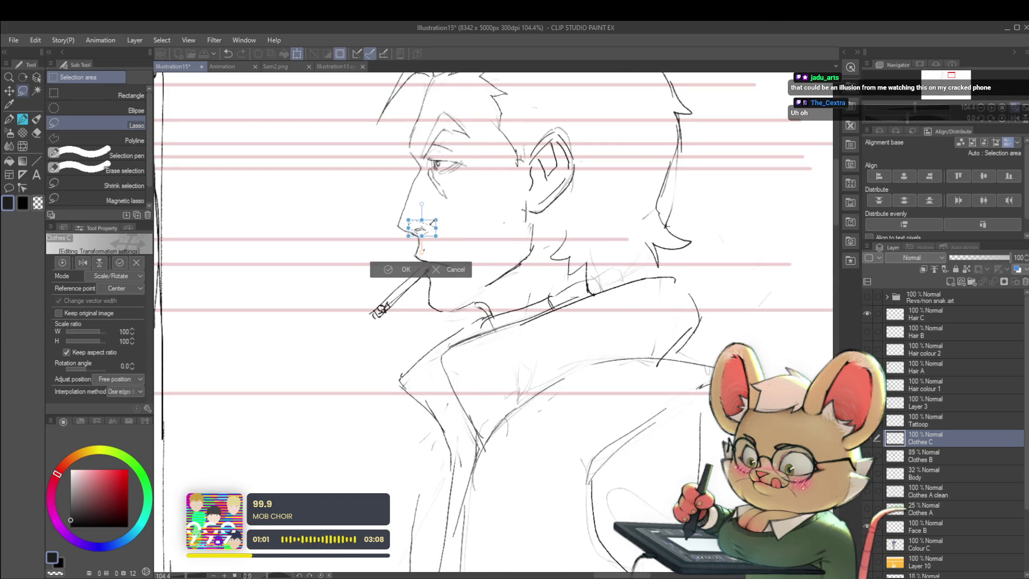
key("Return")
scroll(431, 228, "down", 4)
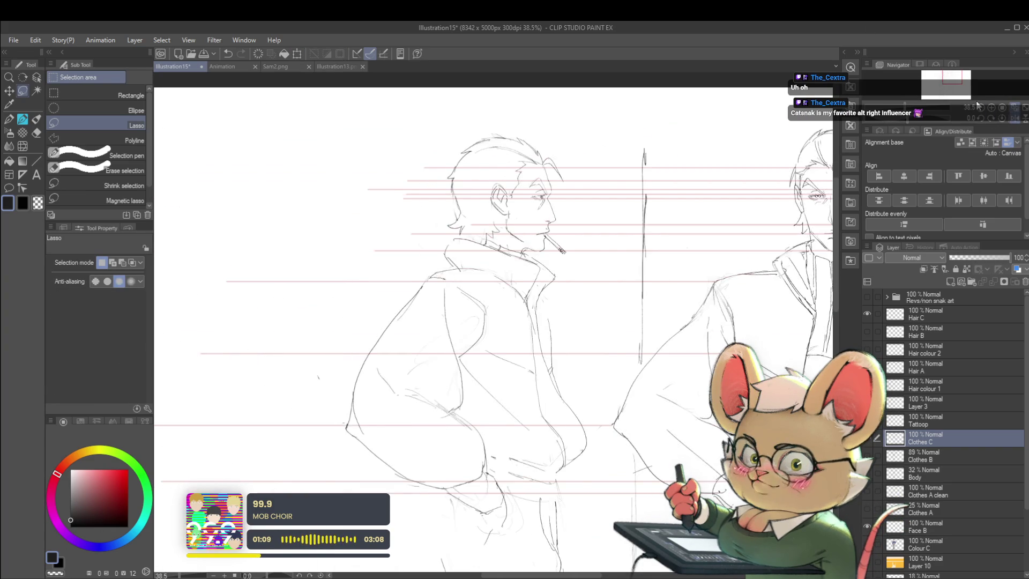
scroll(812, 257, "down", 3)
left_click_drag(727, 199, 610, 190)
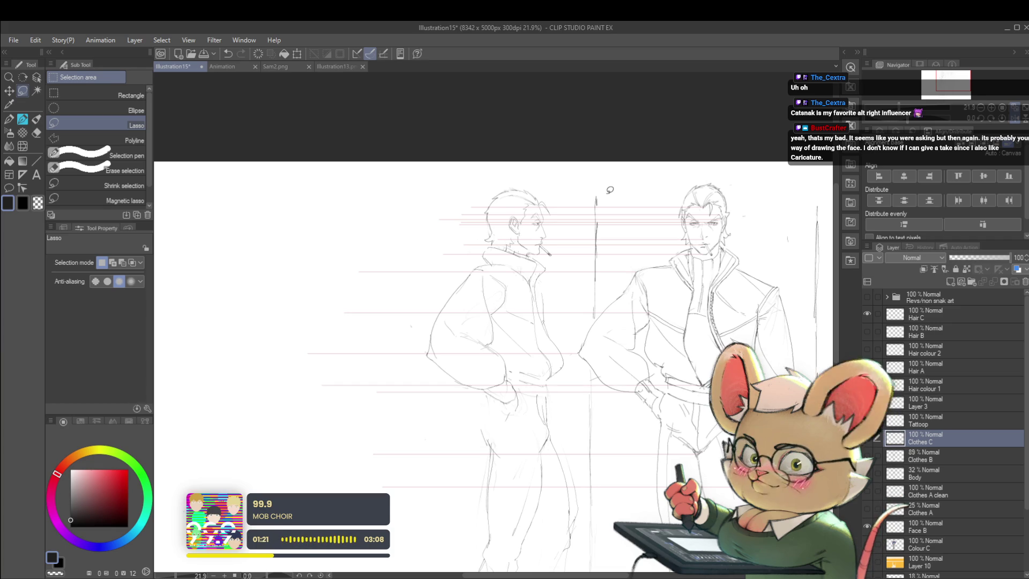
key("p")
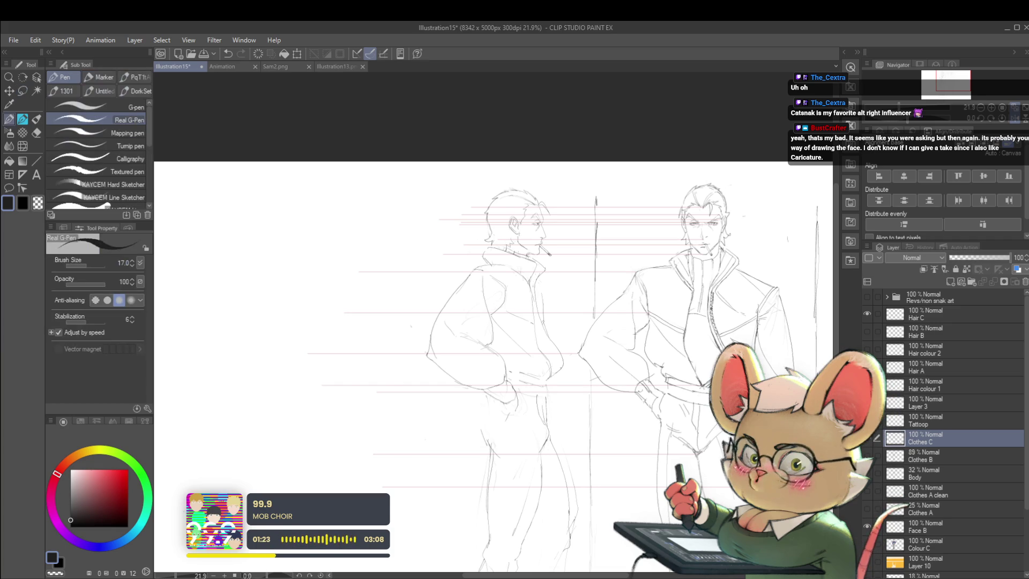
- Redraw the profile man's forehead line, then mirror the canvas again to recheck proportions
key("h")
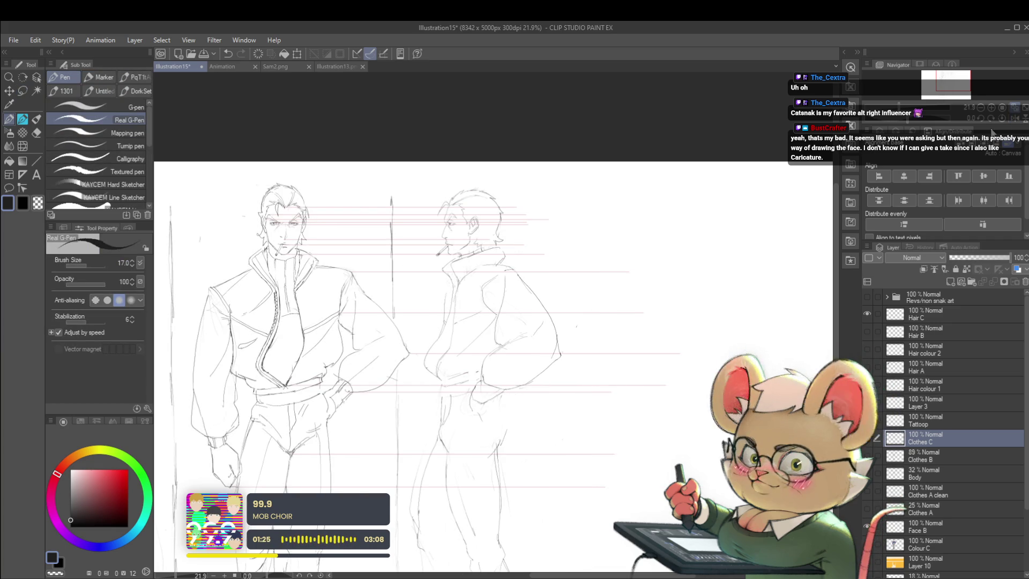
scroll(457, 215, "up", 3)
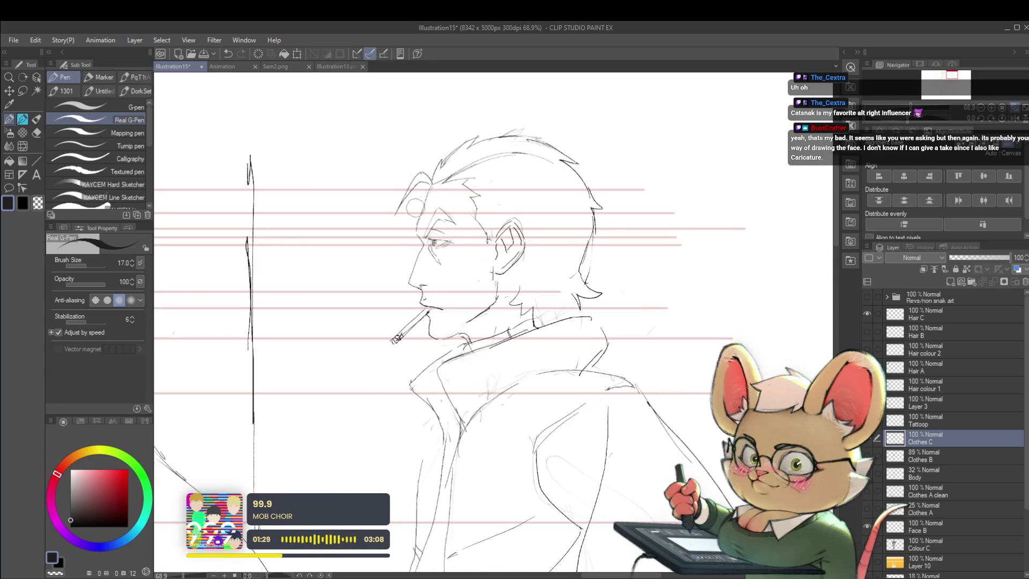
scroll(418, 205, "up", 2)
scroll(418, 205, "up", 2)
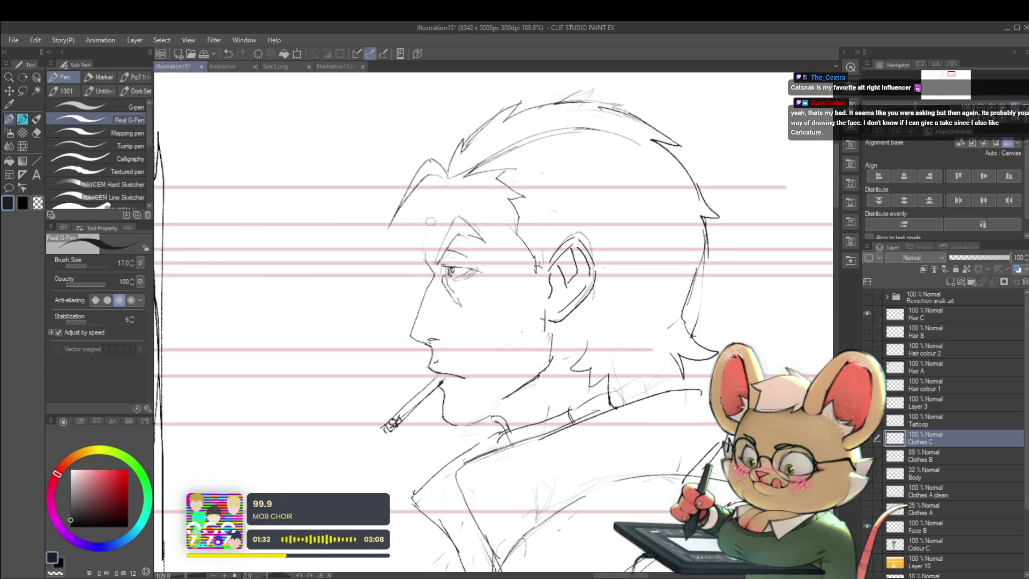
left_click_drag(424, 256, 447, 182)
scroll(446, 186, "down", 5)
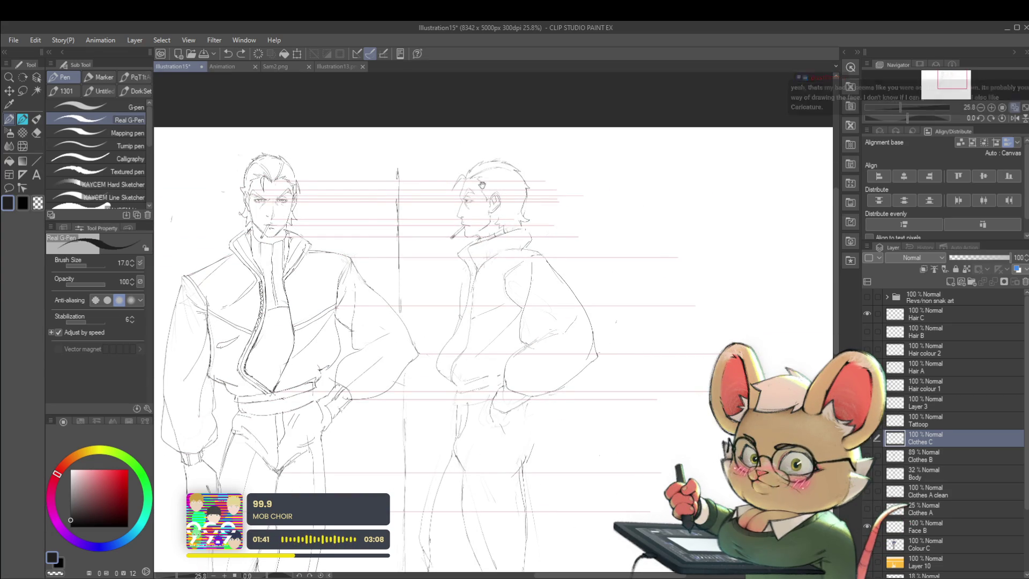
left_click_drag(483, 322, 632, 277)
scroll(493, 330, "down", 1)
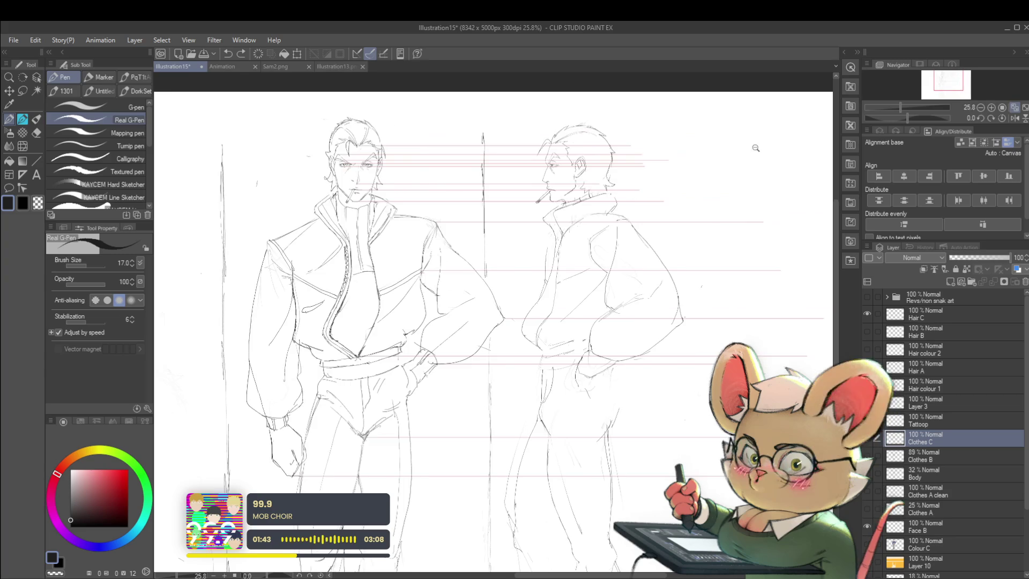
scroll(492, 330, "down", 1)
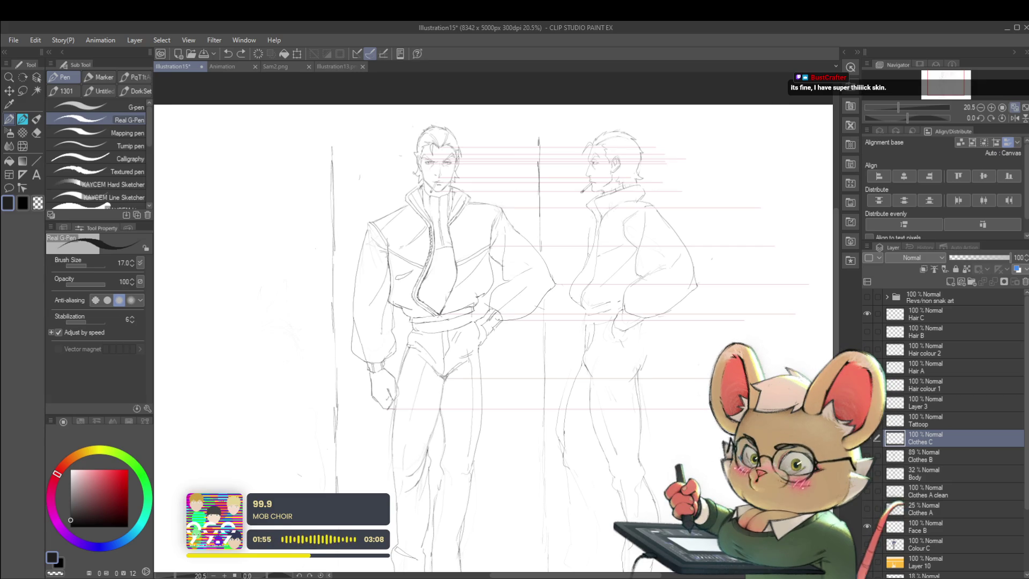
left_click(694, 188)
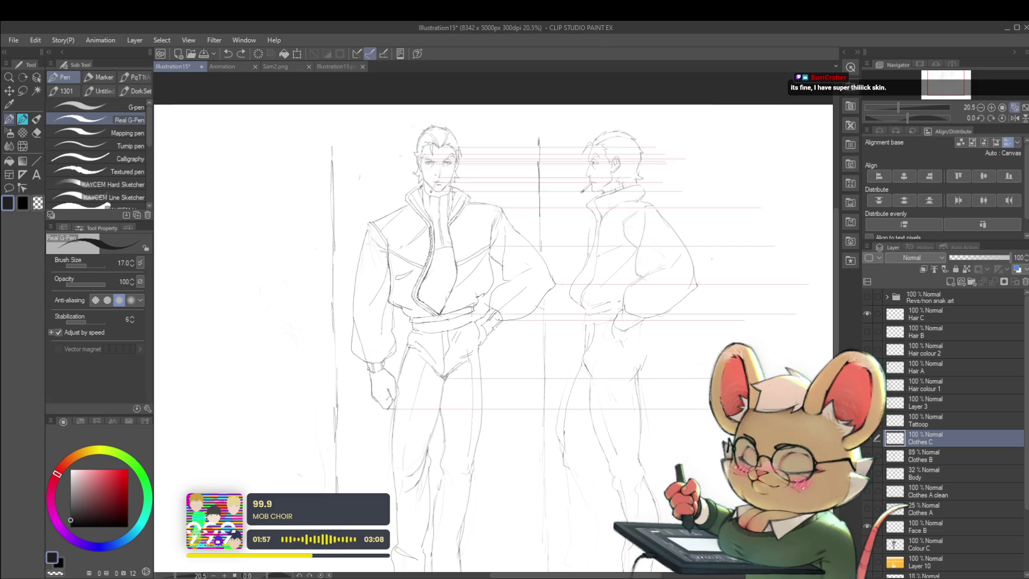
scroll(694, 186, "up", 1)
scroll(699, 205, "up", 1)
scroll(709, 235, "up", 2)
scroll(709, 236, "down", 2)
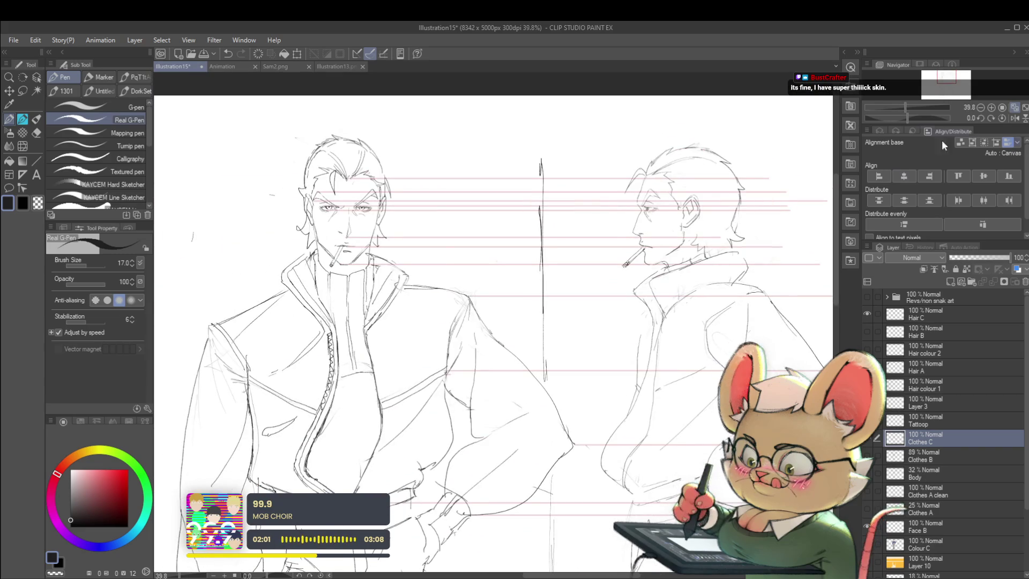
left_click(1014, 117)
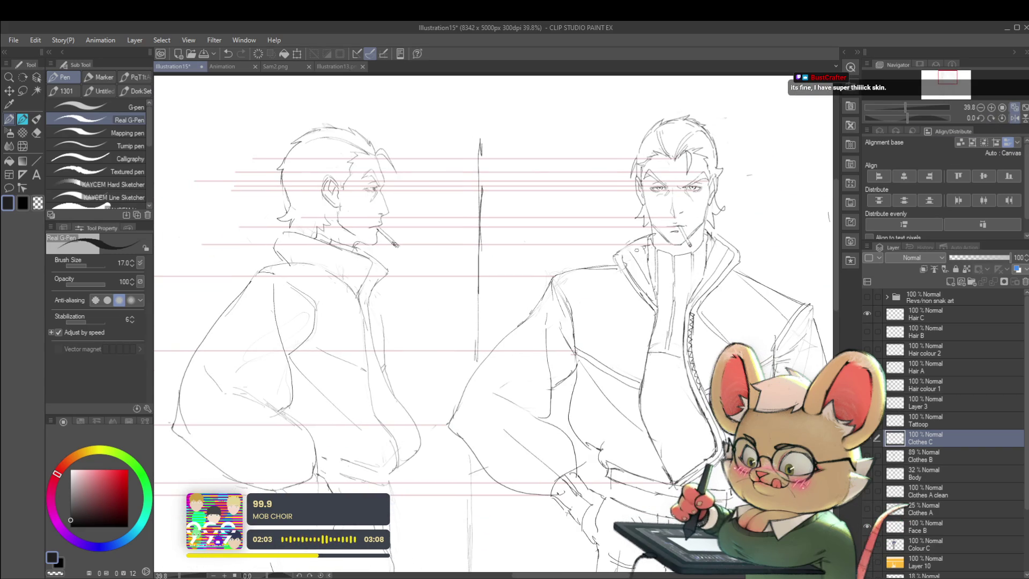
left_click_drag(482, 322, 523, 308)
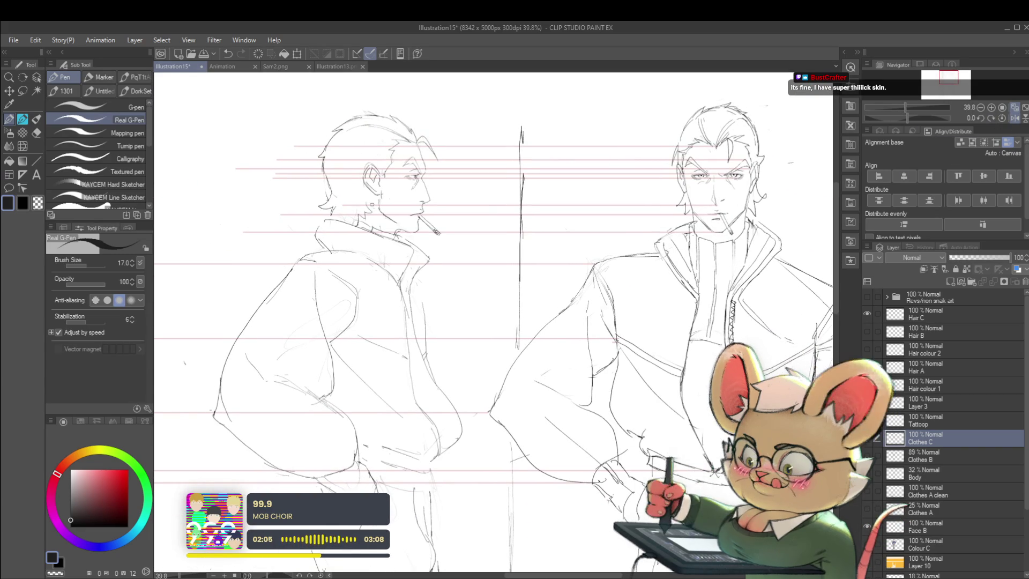
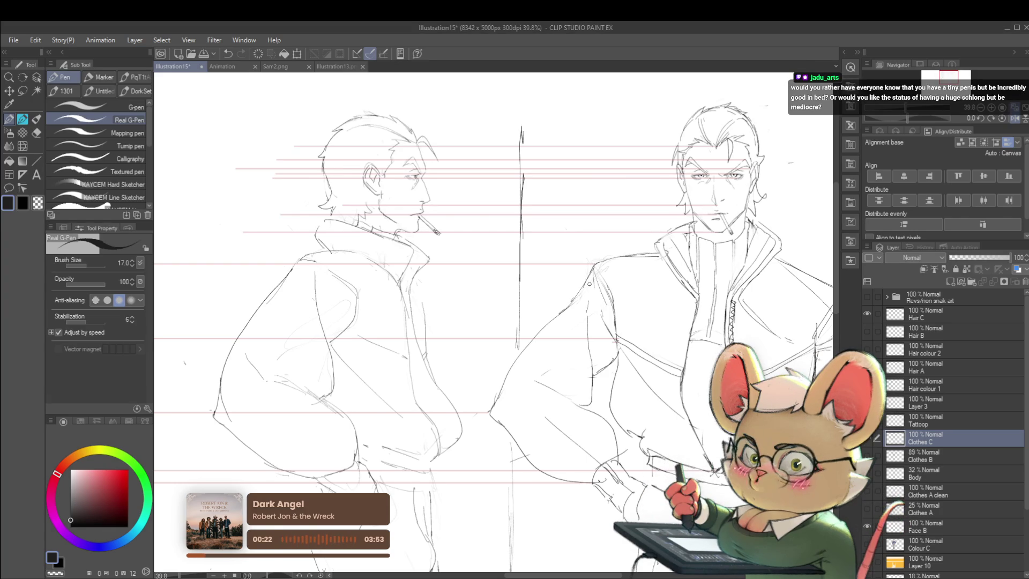
scroll(560, 285, "down", 5)
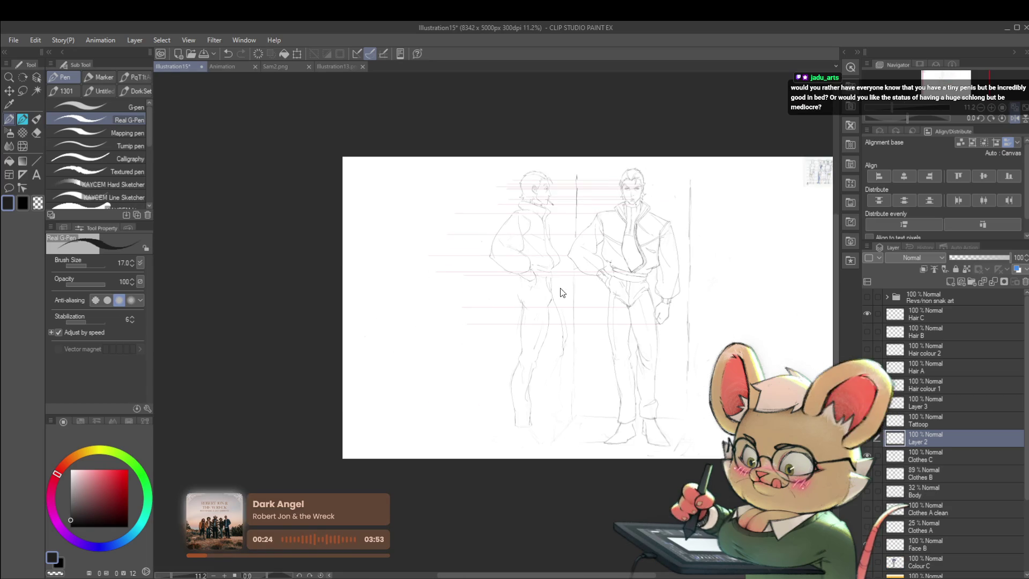
- Paste the anime character-sheet reference onto a new layer and enlarge it leftward of the two men
key("ctrl+v")
scroll(604, 356, "up", 3)
left_click_drag(698, 201, 437, 427)
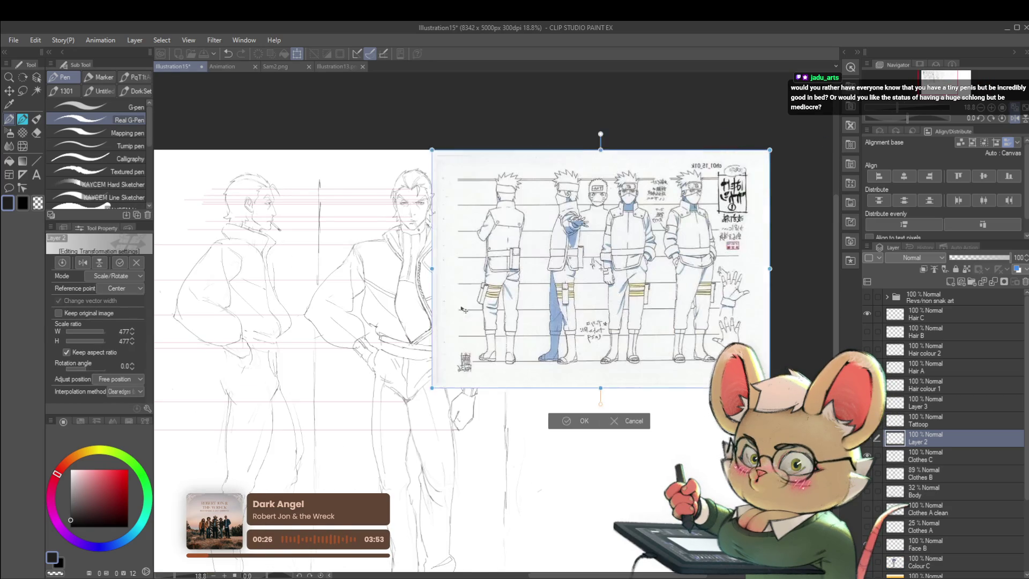
left_click_drag(286, 340, 569, 350)
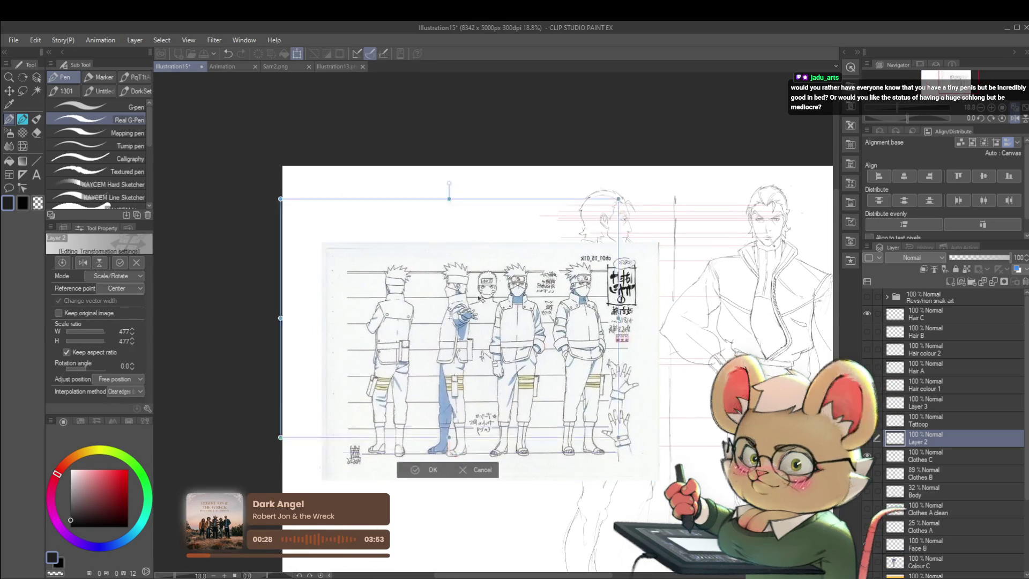
scroll(562, 355, "up", 1)
scroll(499, 374, "up", 1)
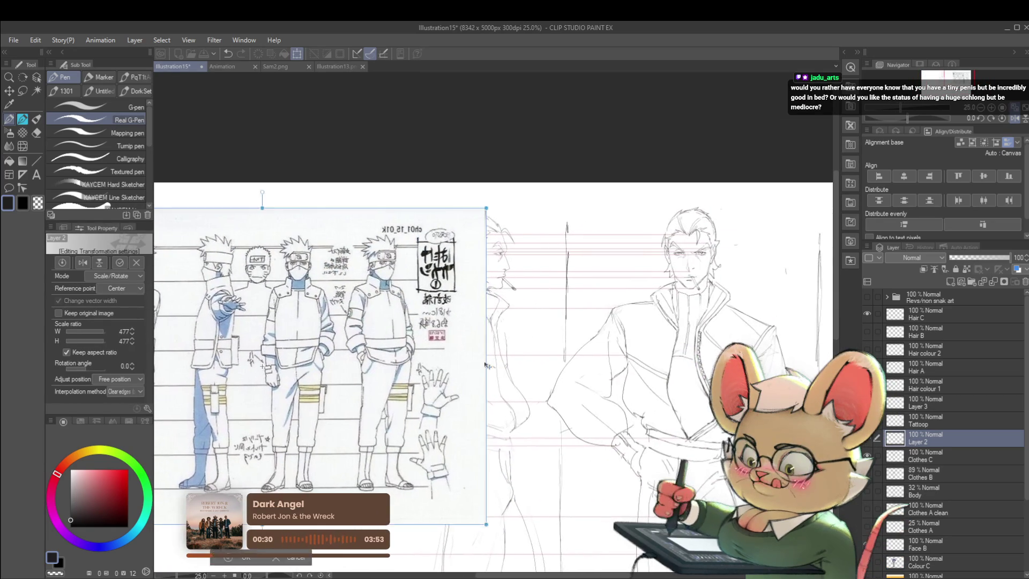
scroll(491, 338, "up", 1)
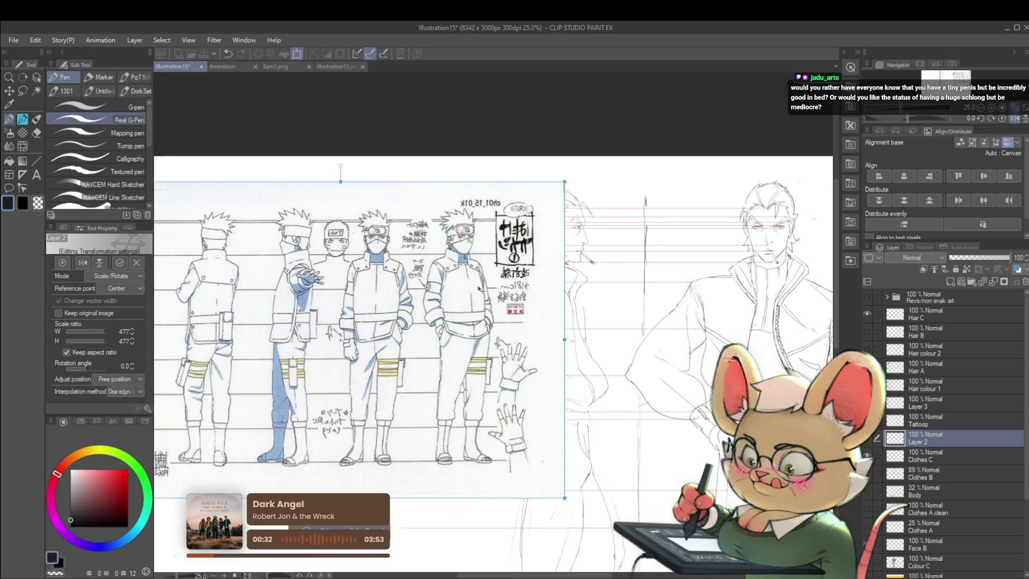
- Mirror the reference sheet horizontally, shrink it slightly, commit the transform and erase its right strip
key("h")
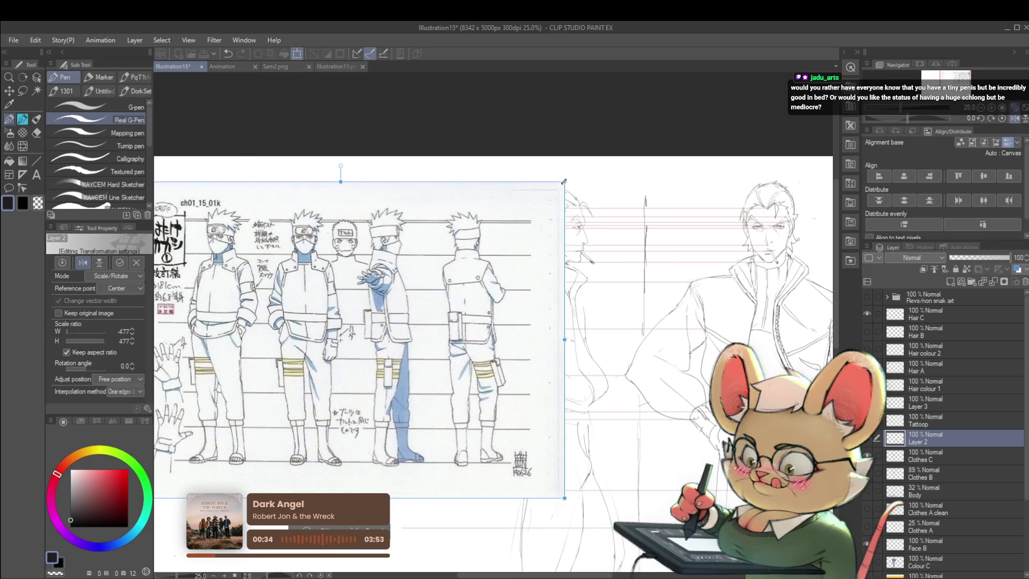
left_click_drag(563, 182, 486, 189)
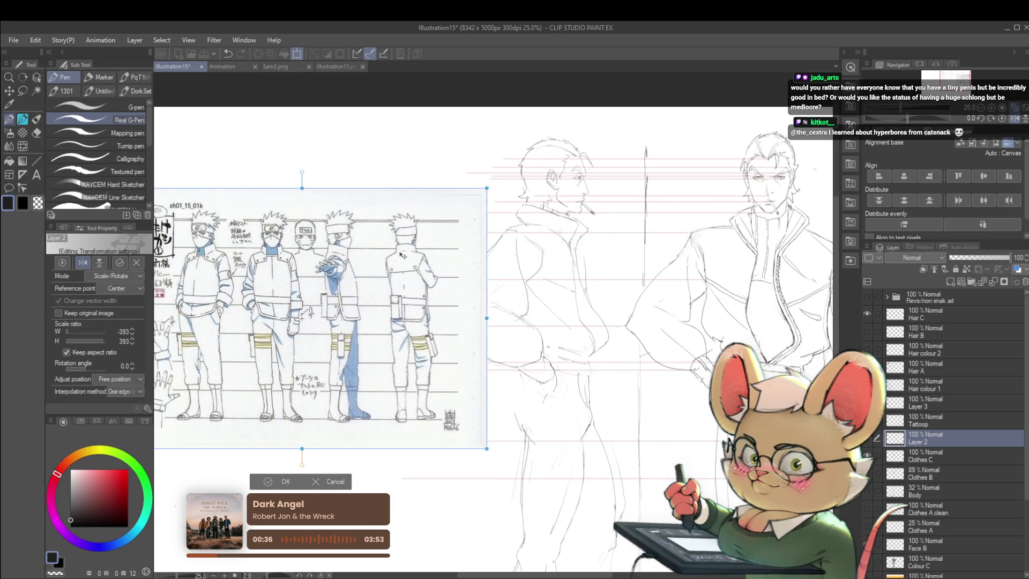
key("Return")
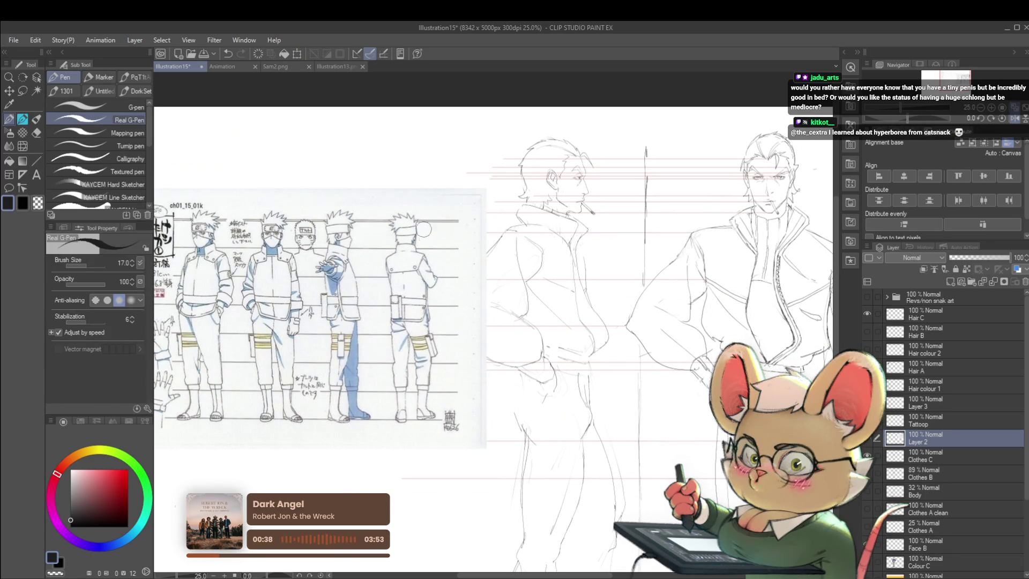
left_click_drag(426, 210, 426, 427)
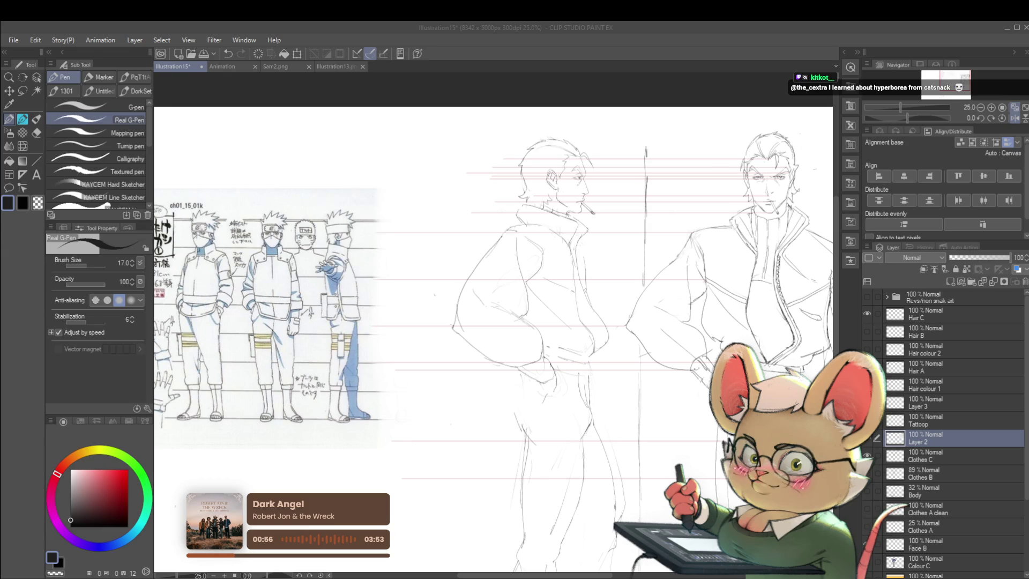
scroll(619, 179, "up", 3)
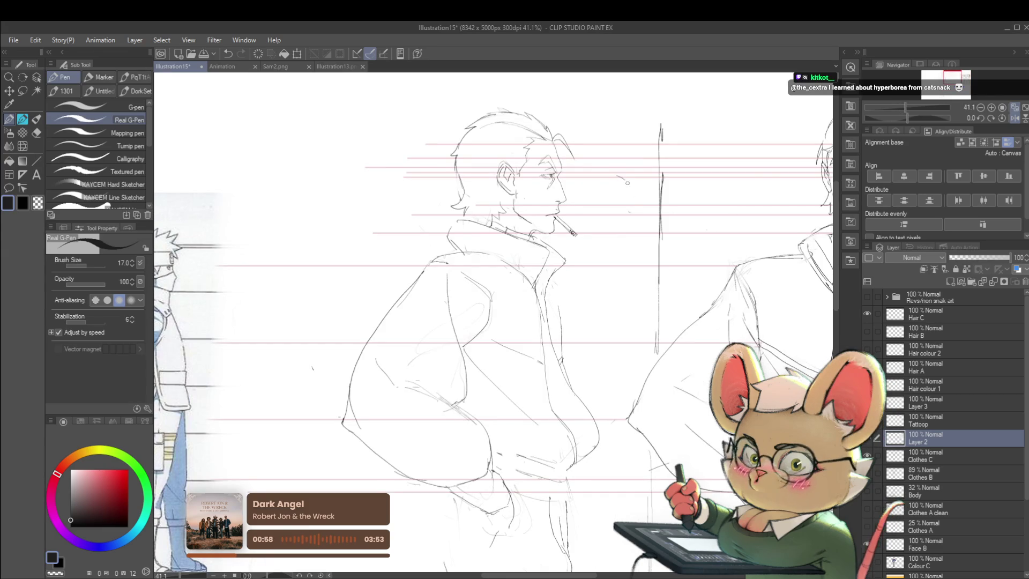
- Switch to the Sam2.png document showing the smoking man in a checked coat
left_click(283, 66)
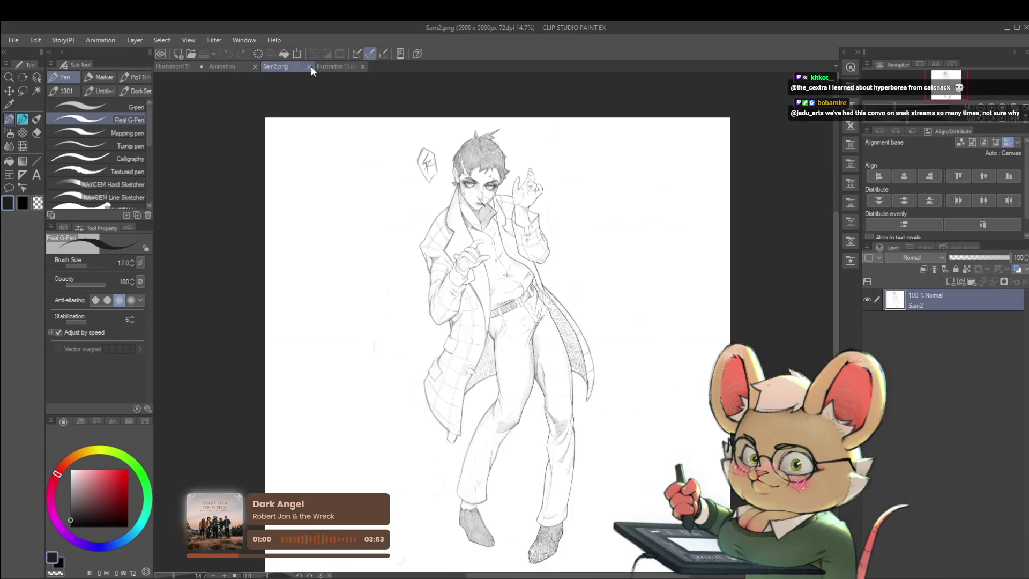
- In Illustration13, undo the stray stroke along the old man's nose, then return to the two-men sketch
left_click(335, 65)
scroll(526, 230, "up", 3)
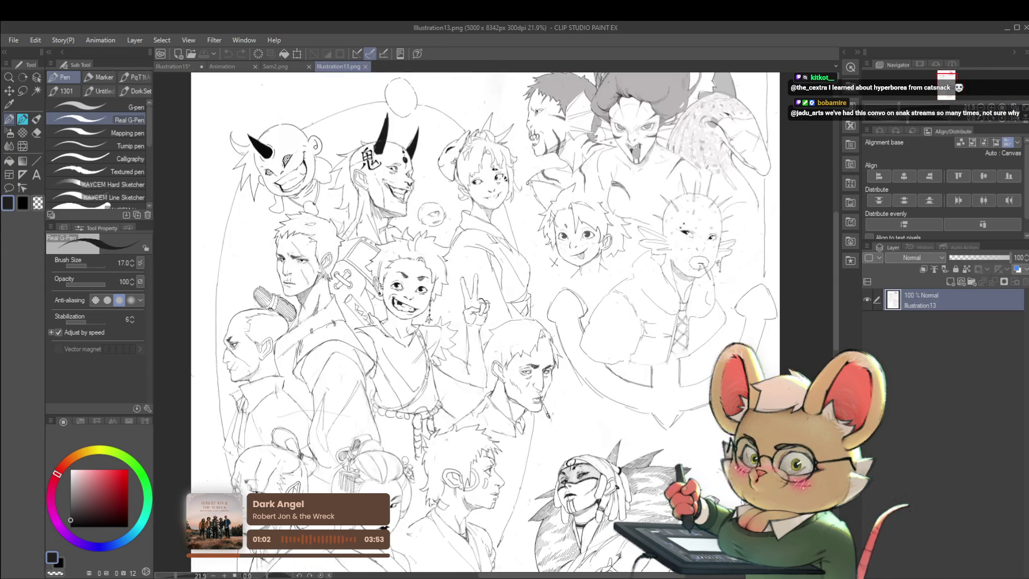
left_click_drag(482, 322, 531, 294)
scroll(265, 322, "up", 5)
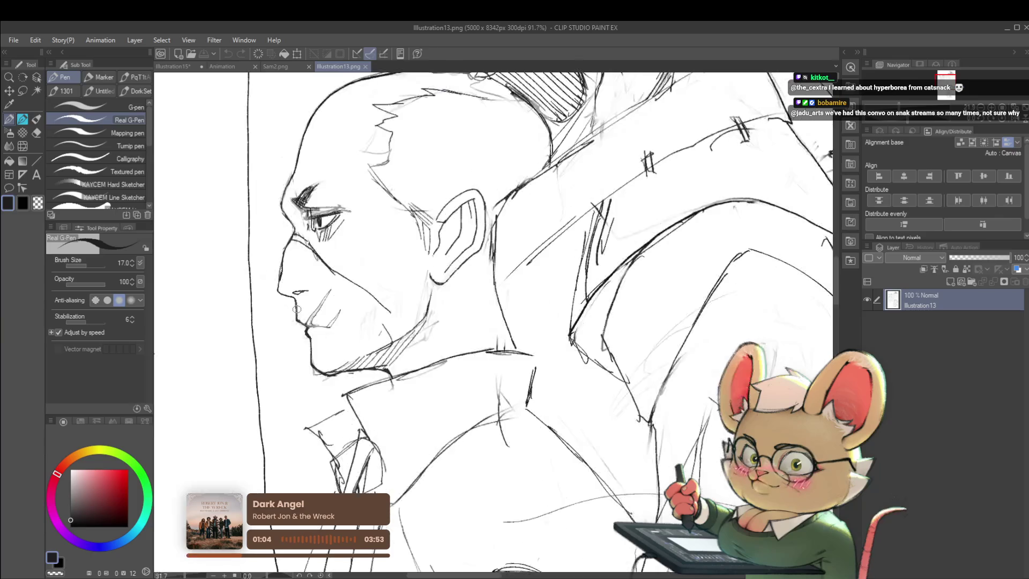
key("ctrl+z")
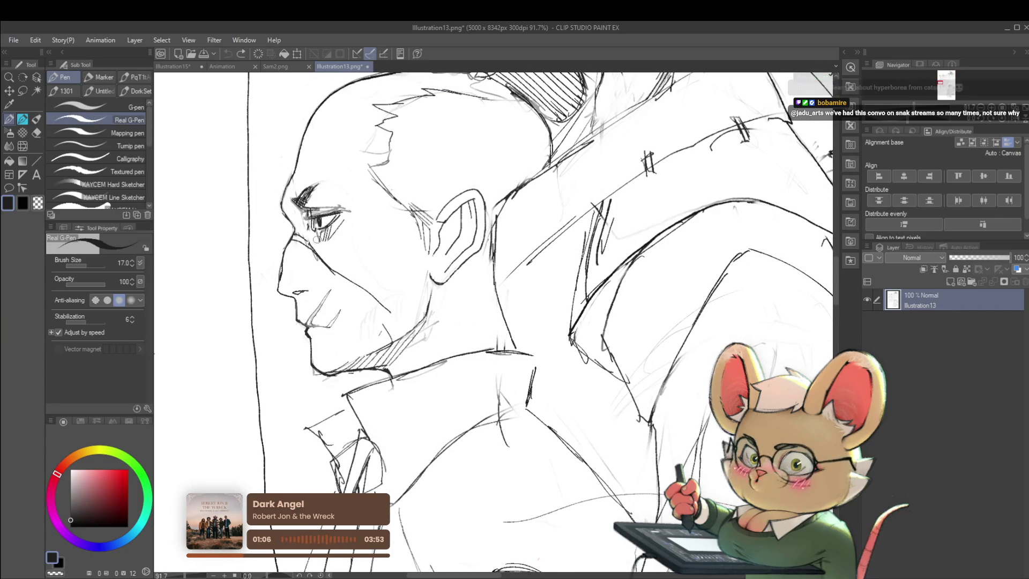
scroll(266, 251, "down", 2)
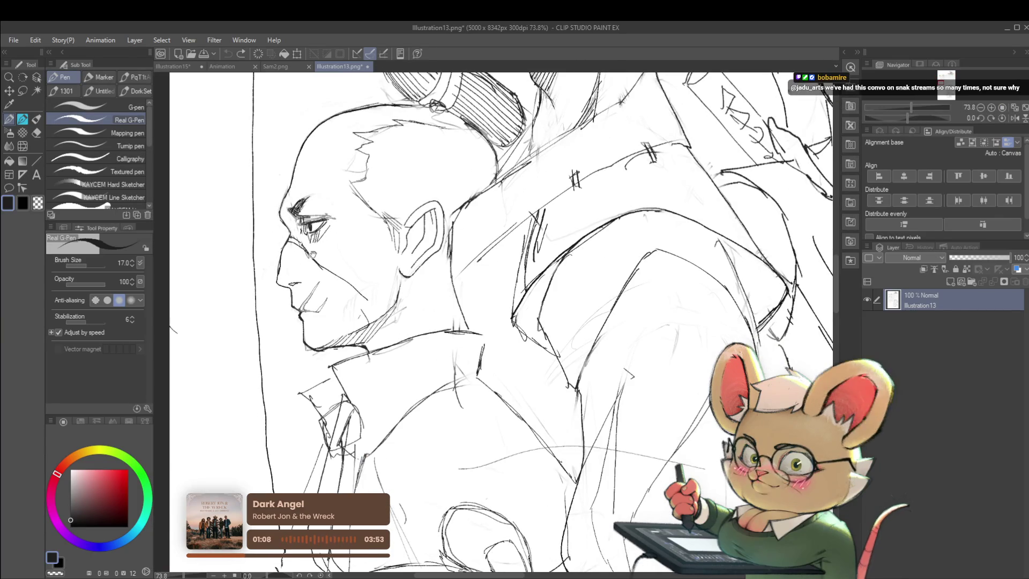
scroll(266, 251, "down", 2)
scroll(598, 285, "down", 1)
scroll(597, 286, "down", 1)
scroll(597, 285, "down", 1)
scroll(597, 285, "down", 1)
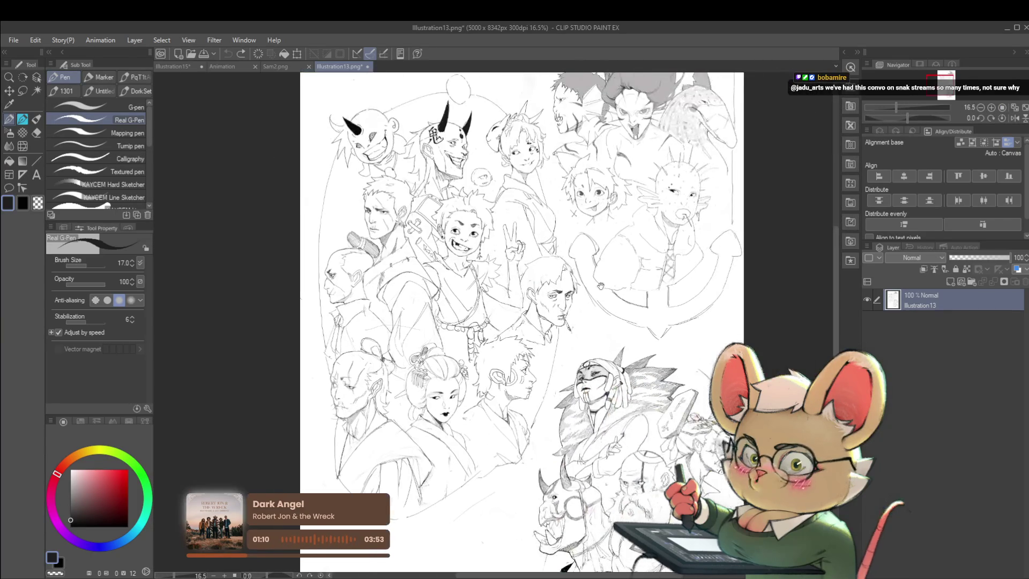
scroll(672, 257, "up", 1)
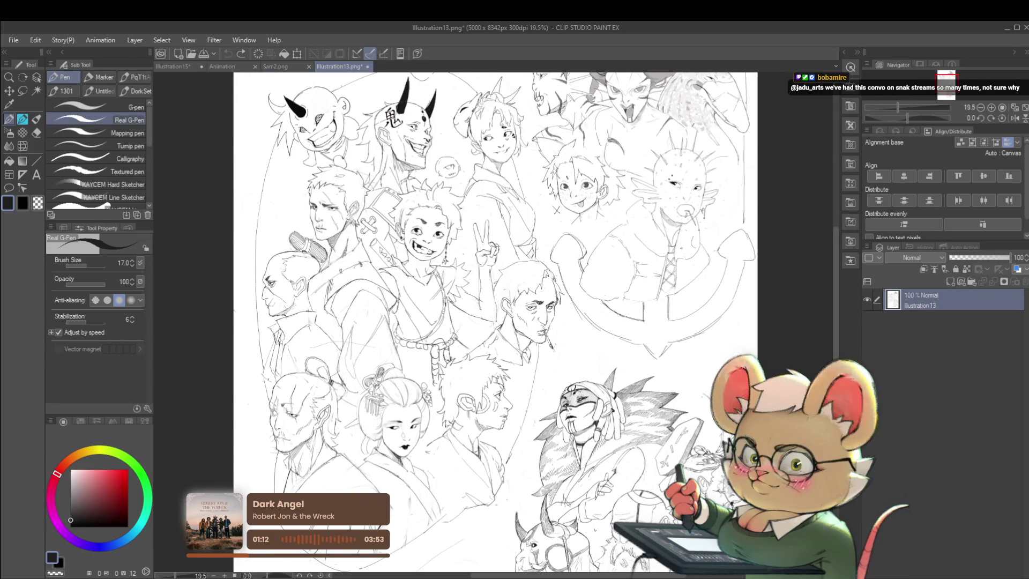
scroll(498, 322, "up", 2)
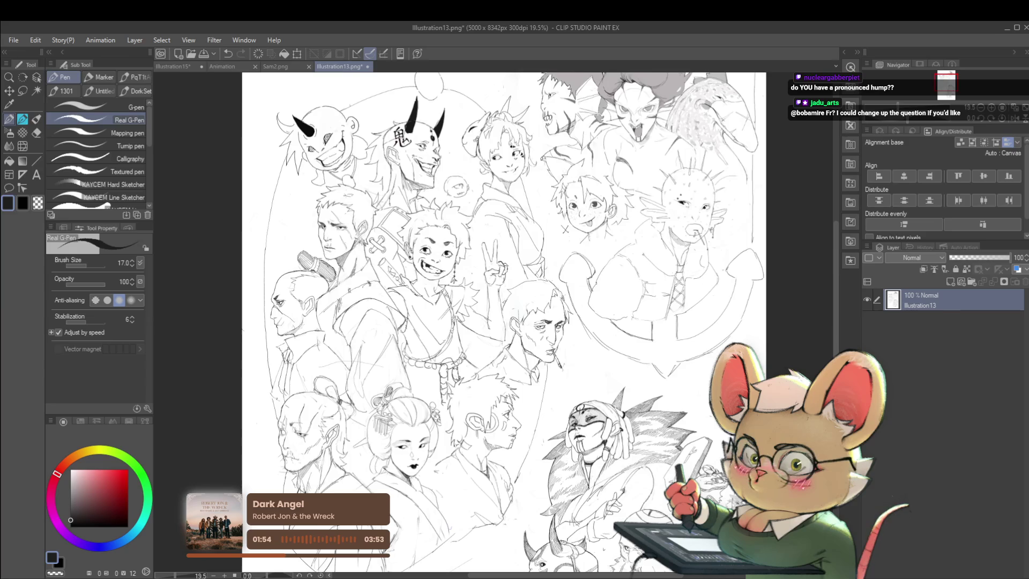
scroll(646, 258, "down", 2)
left_click_drag(725, 298, 709, 312)
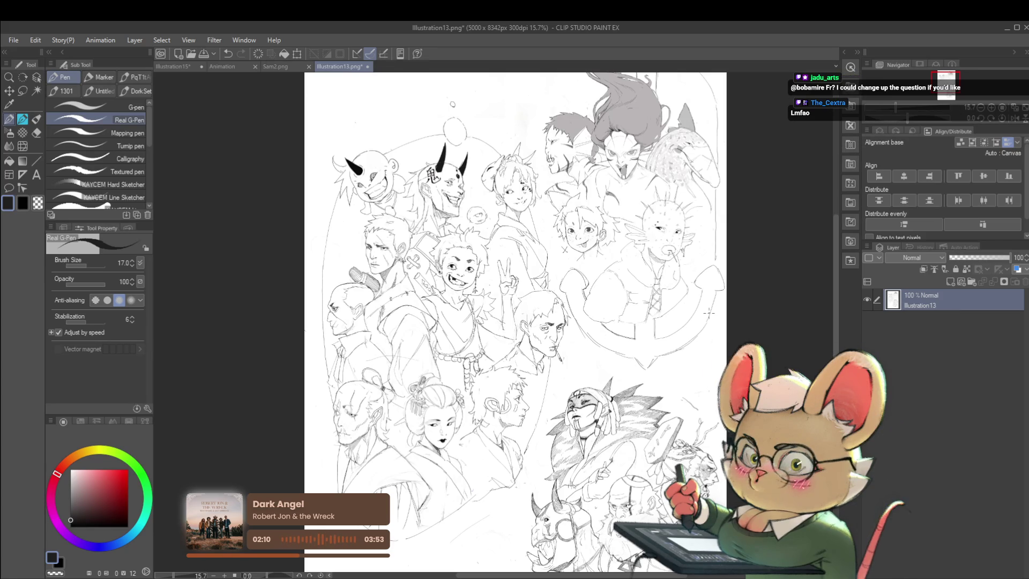
left_click(183, 67)
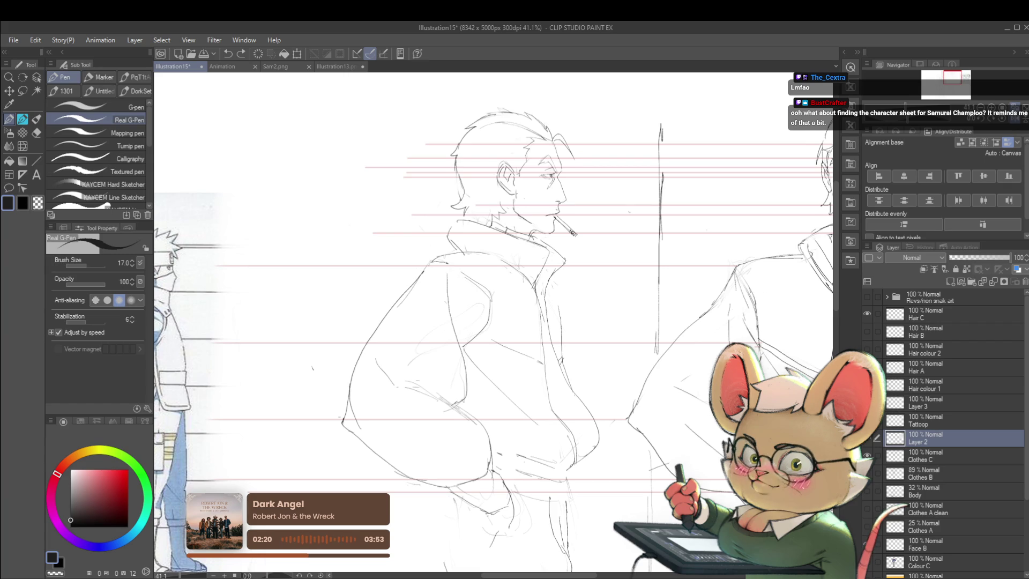
scroll(441, 173, "down", 1)
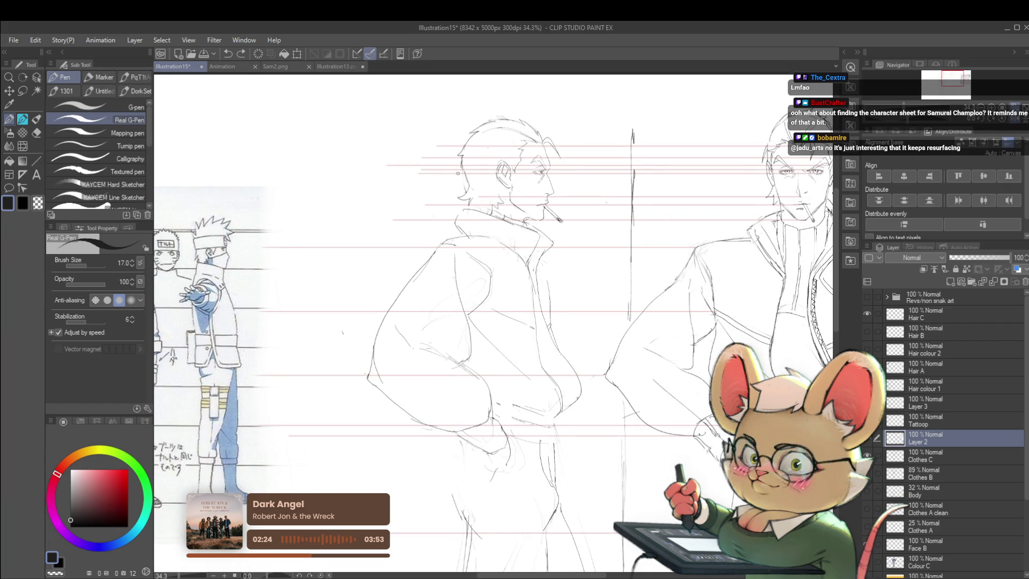
scroll(201, 258, "up", 1)
scroll(201, 258, "up", 3)
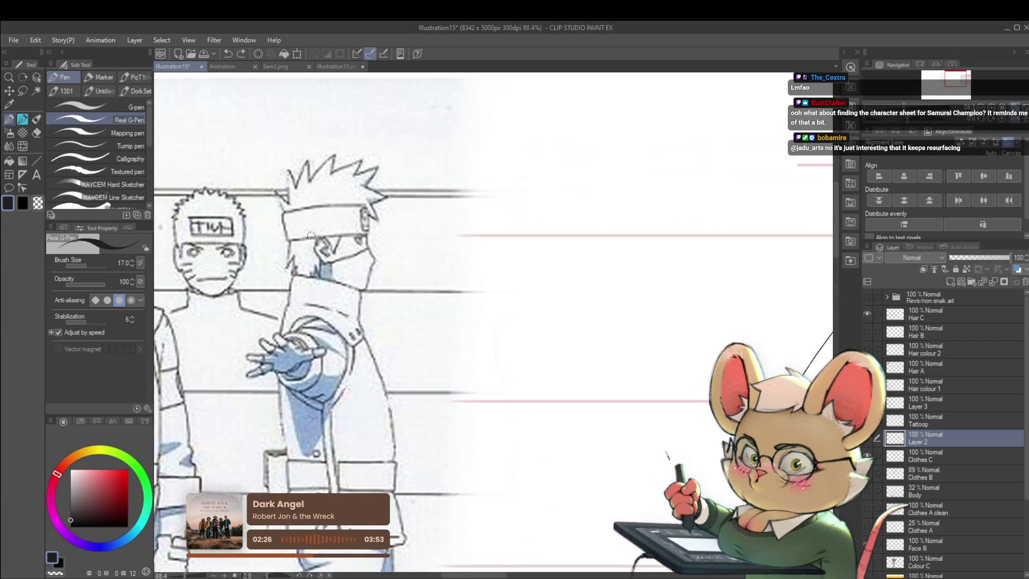
scroll(322, 246, "right", 5)
scroll(482, 257, "down", 1)
scroll(563, 265, "right", 5)
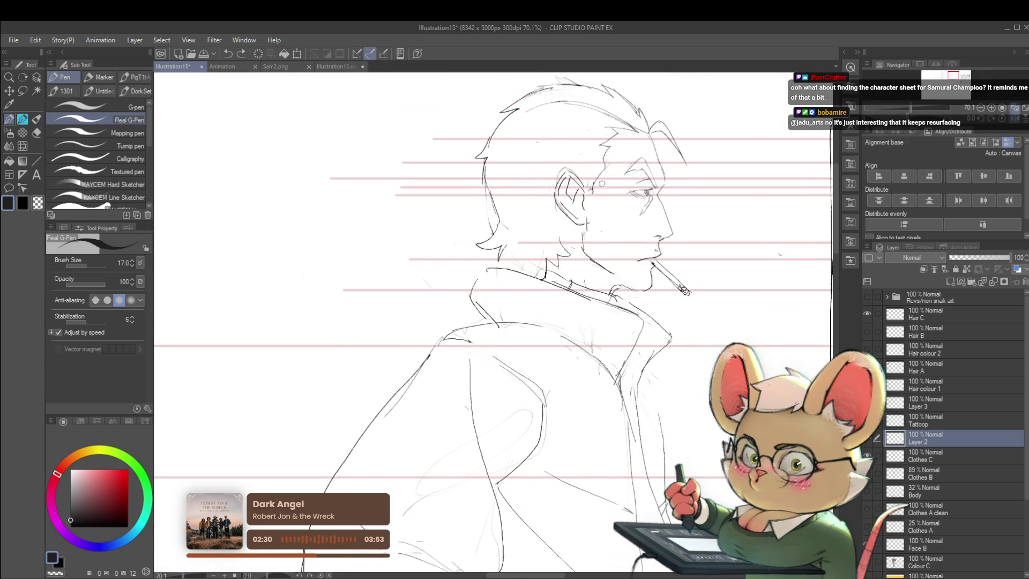
scroll(548, 250, "down", 2)
scroll(547, 251, "down", 2)
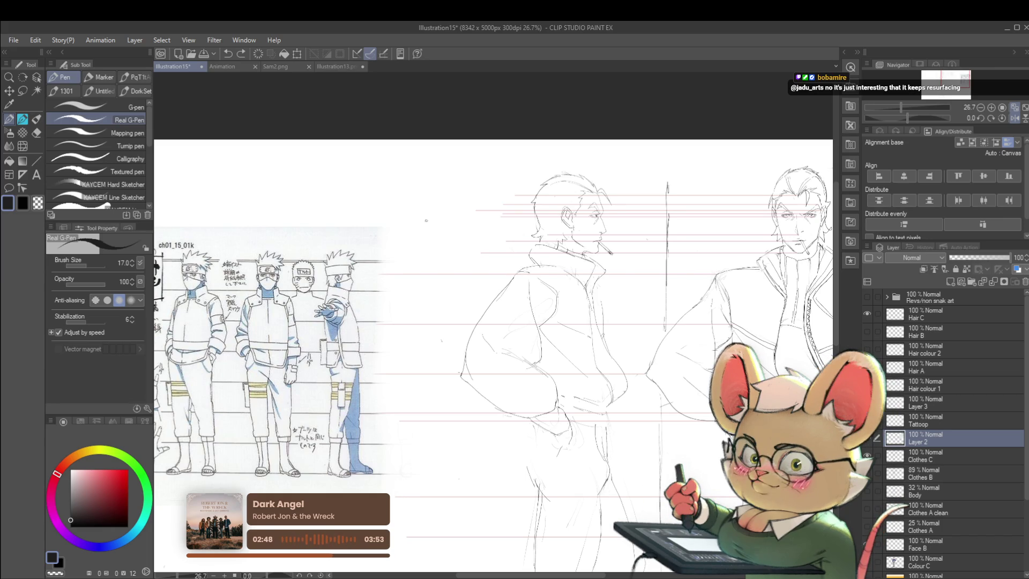
scroll(378, 202, "up", 3)
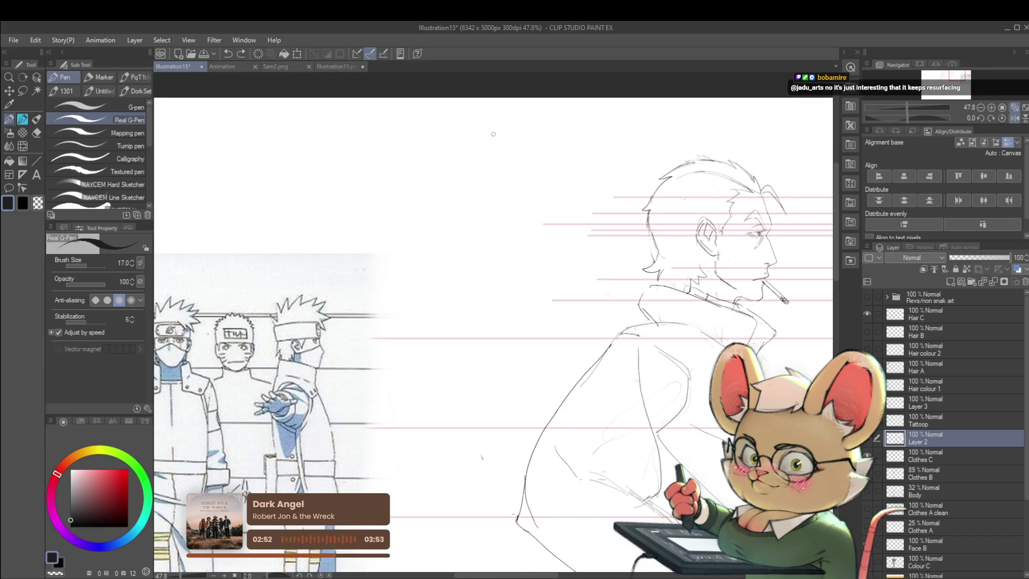
- Sketch the back curve, hair strokes and brow lines of a new large profile head
left_click_drag(469, 168, 409, 284)
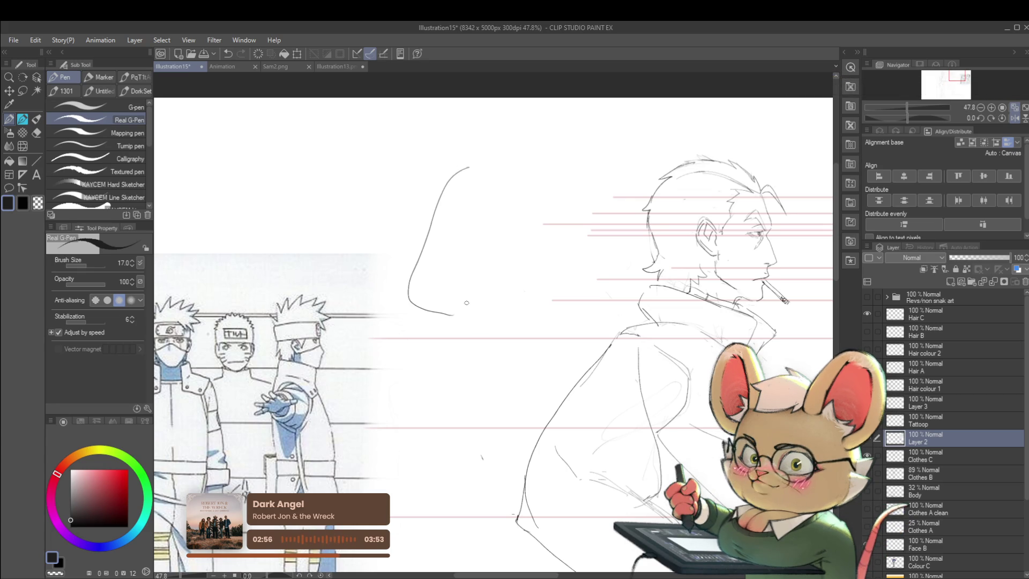
left_click_drag(466, 166, 442, 123)
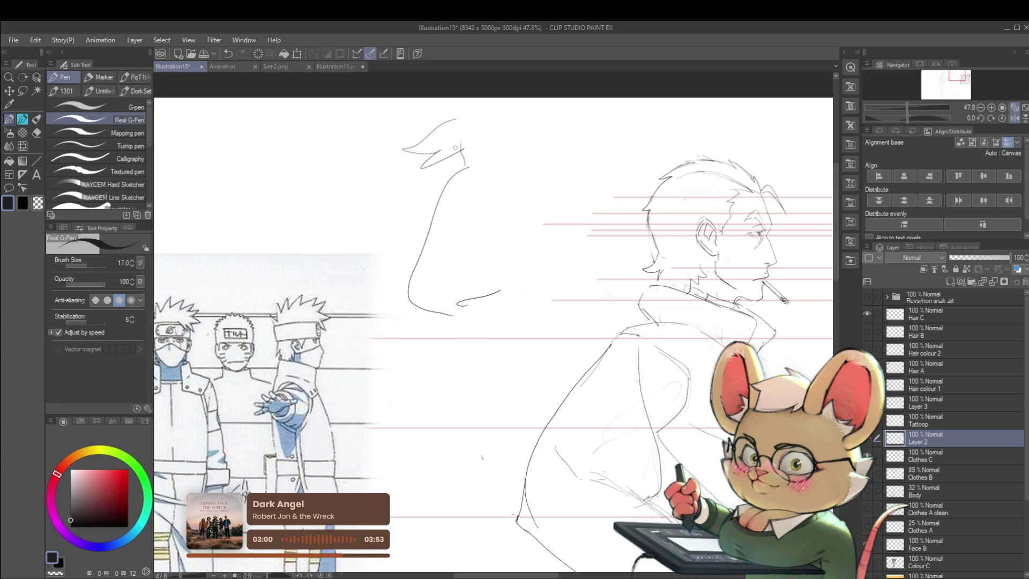
left_click_drag(496, 165, 539, 160)
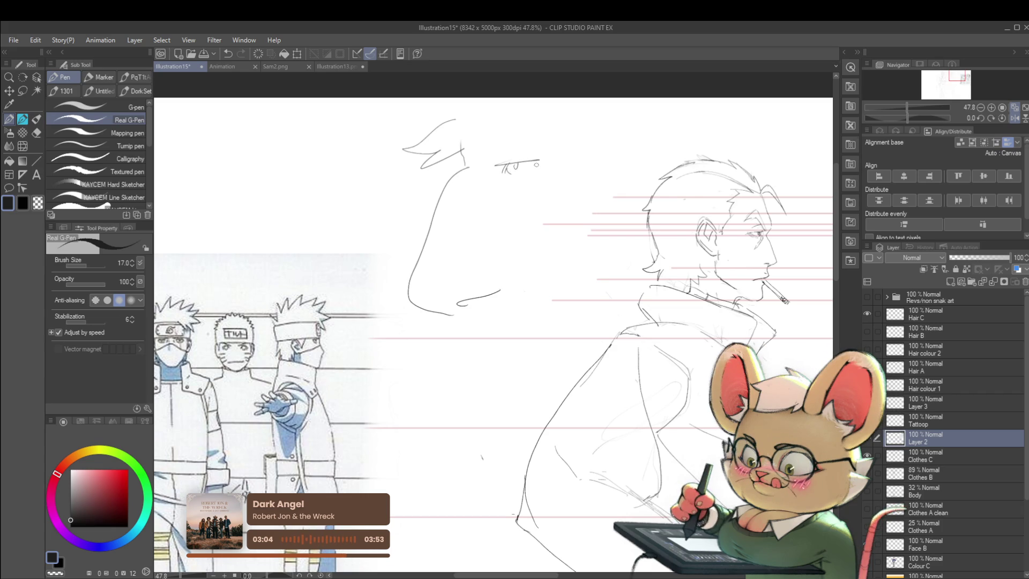
left_click_drag(484, 156, 533, 141)
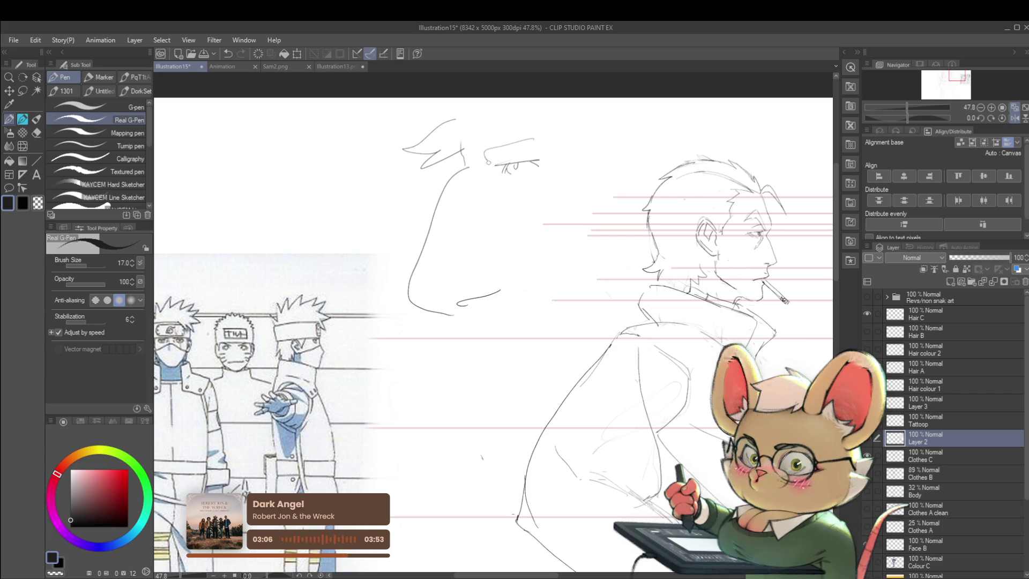
left_click_drag(455, 157, 465, 163)
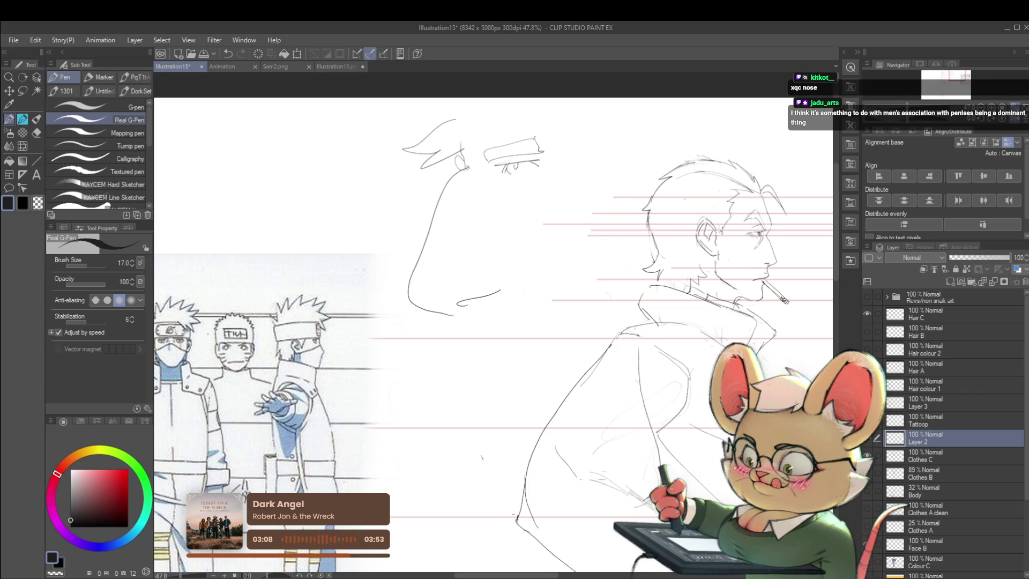
- Sketch the chin and mouth curve beneath the large head's nose
left_click_drag(453, 319, 485, 339)
left_click(497, 331)
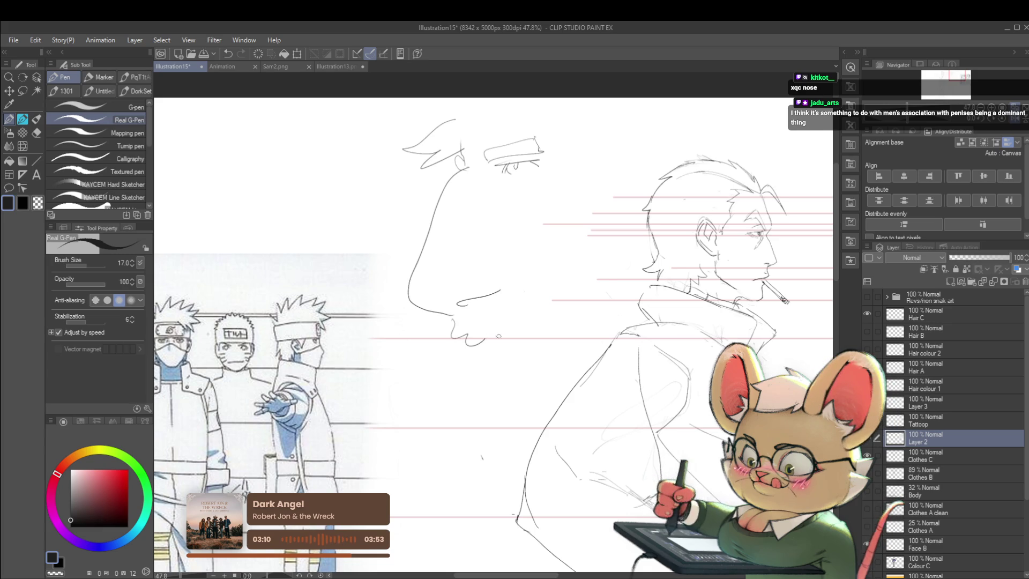
scroll(495, 353, "down", 1)
scroll(515, 346, "down", 1)
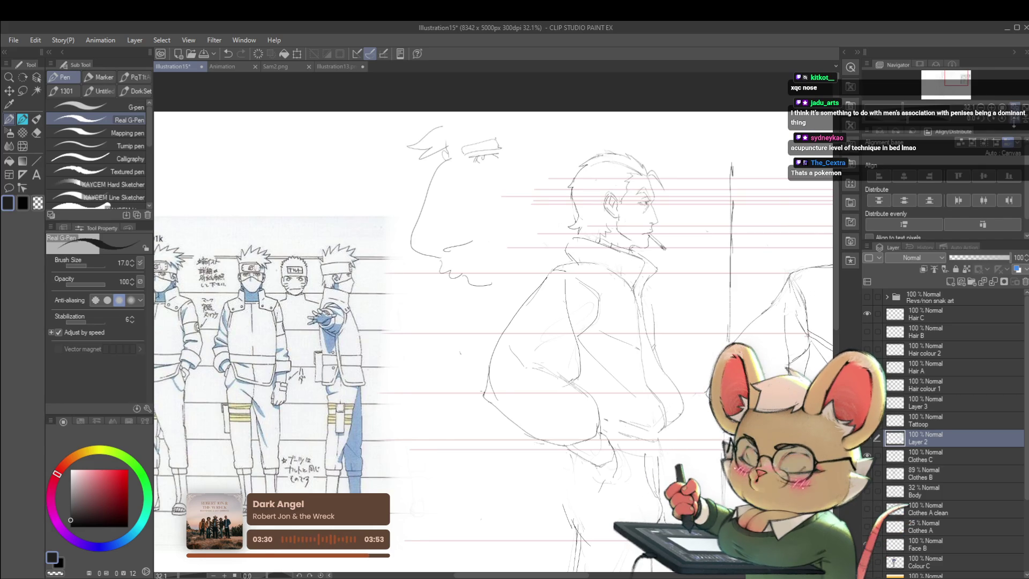
- Mirror the view, then add a jaw stroke and outline the back of the large head's skull
key("h")
scroll(701, 204, "down", 1)
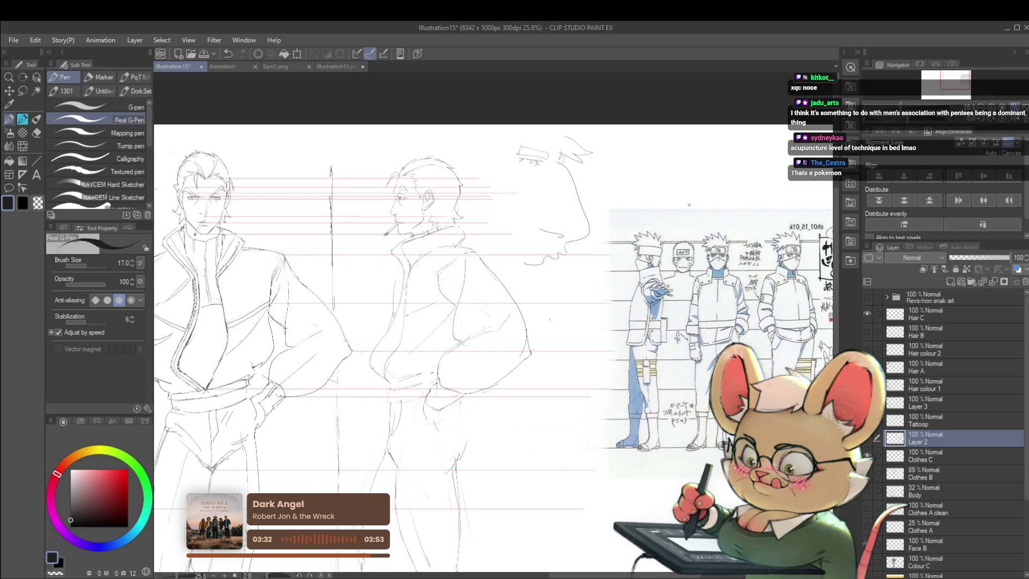
scroll(689, 204, "up", 1)
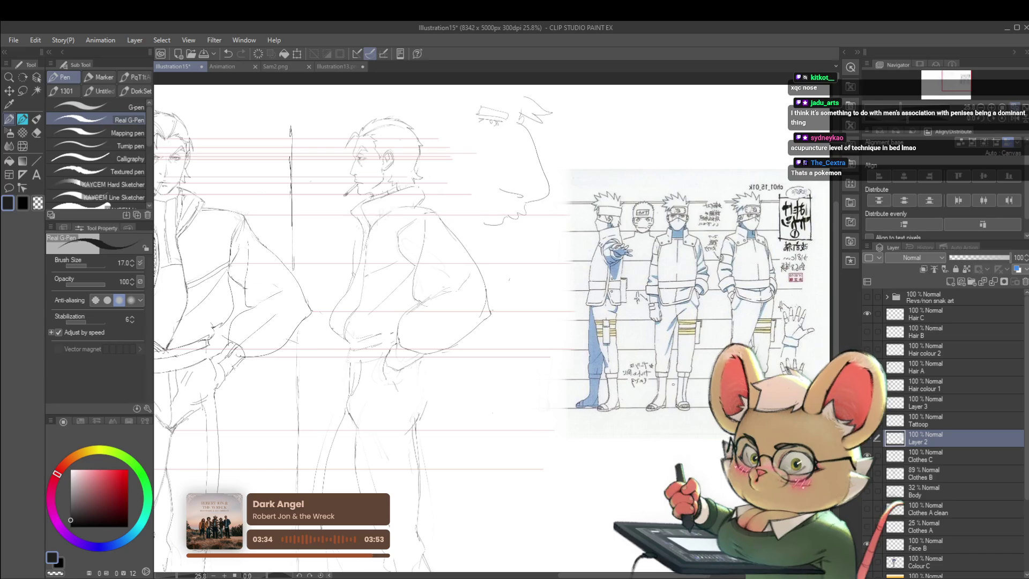
scroll(688, 205, "up", 1)
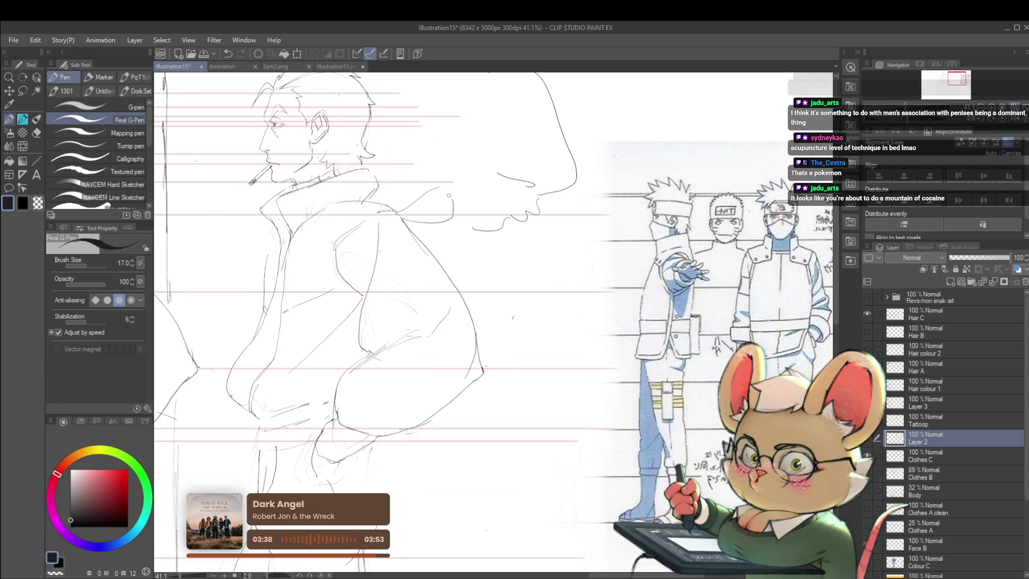
left_click_drag(535, 191, 573, 210)
scroll(580, 194, "down", 2)
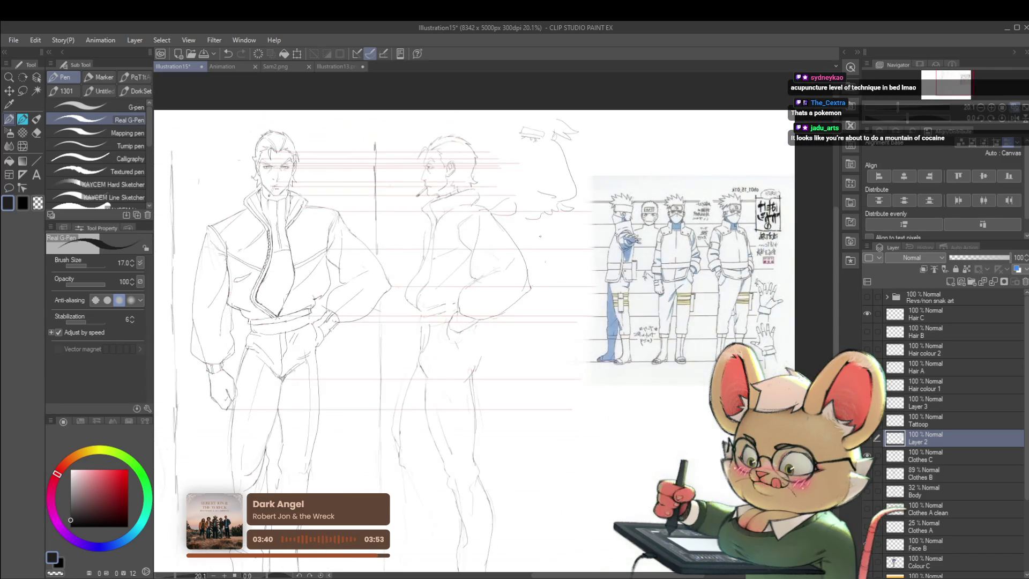
left_click_drag(476, 161, 530, 112)
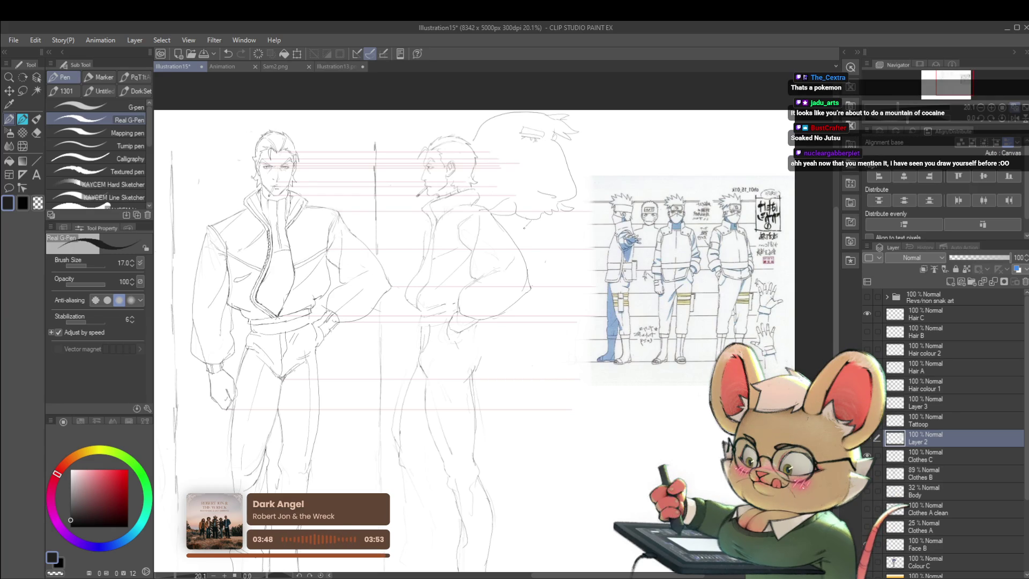
scroll(549, 204, "down", 1)
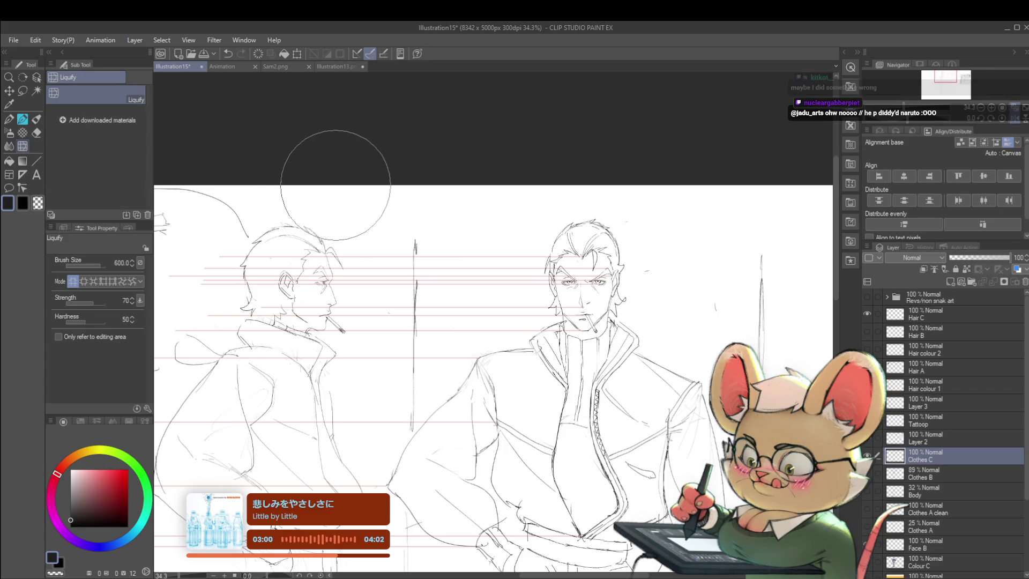
scroll(639, 166, "down", 1)
scroll(641, 142, "down", 1)
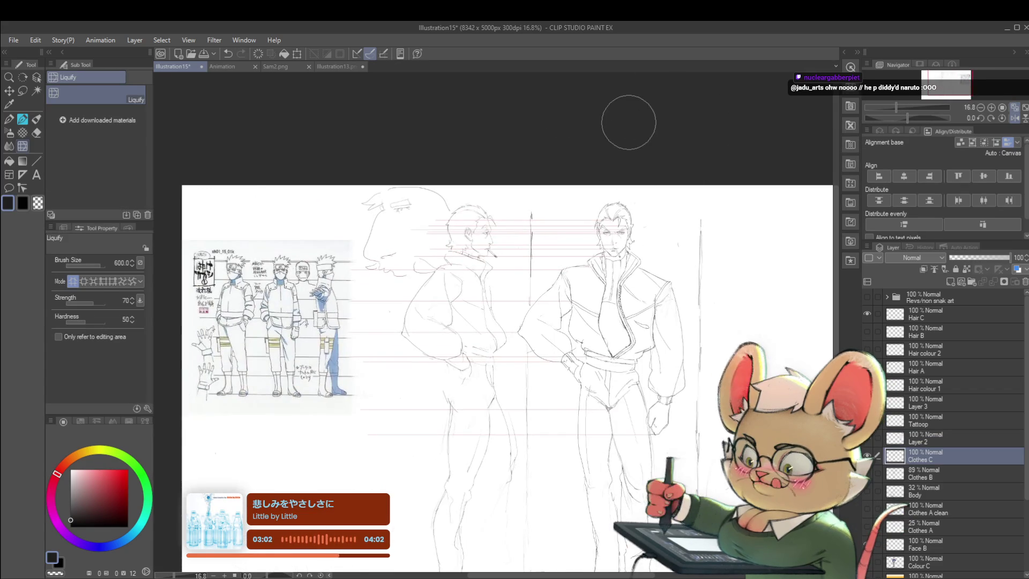
- In the mirrored view, push the top of the smoker's head into shape with Liquify, then return to the Pencil
left_click(1003, 118)
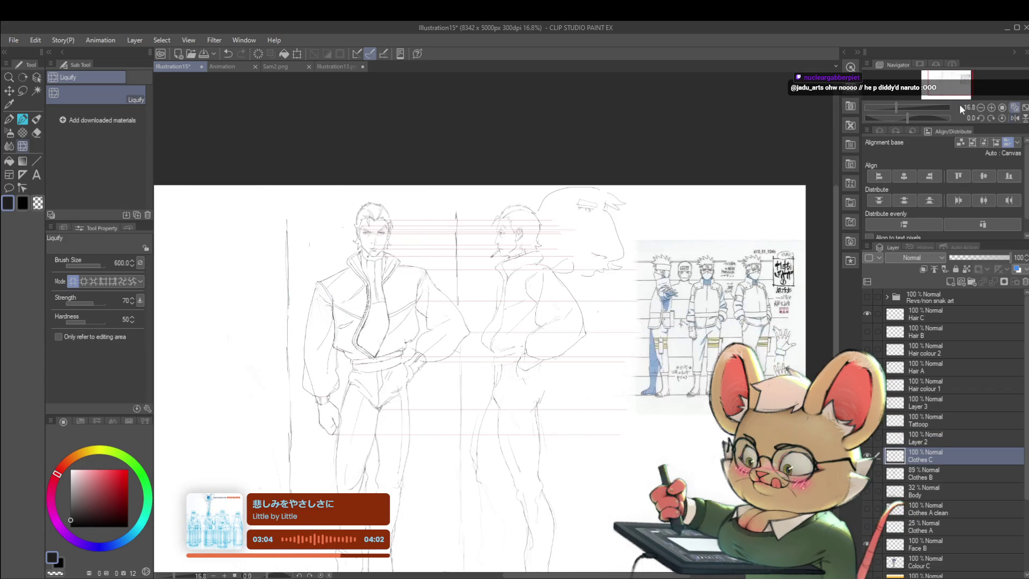
scroll(543, 219, "up", 1)
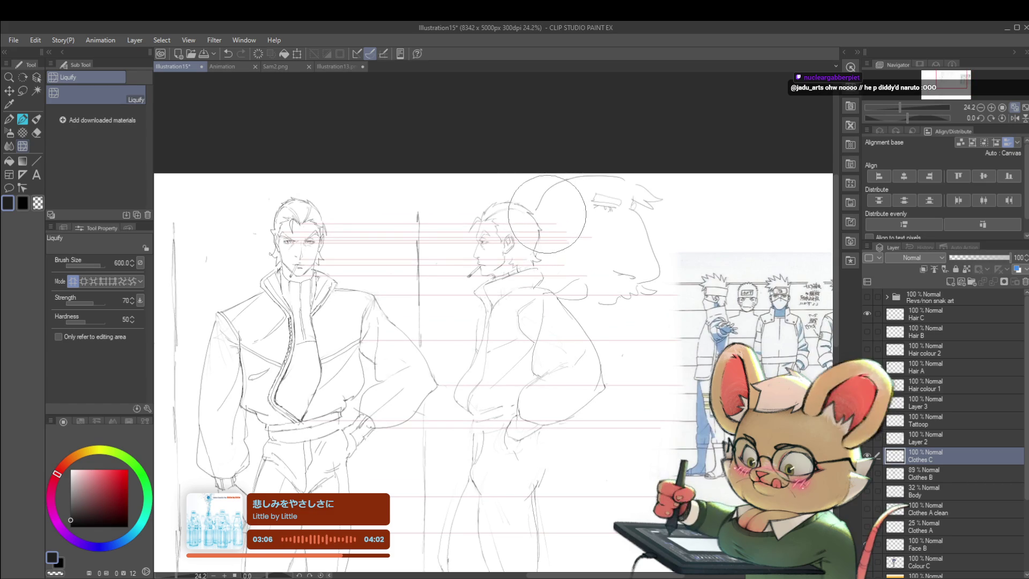
scroll(601, 227, "down", 2)
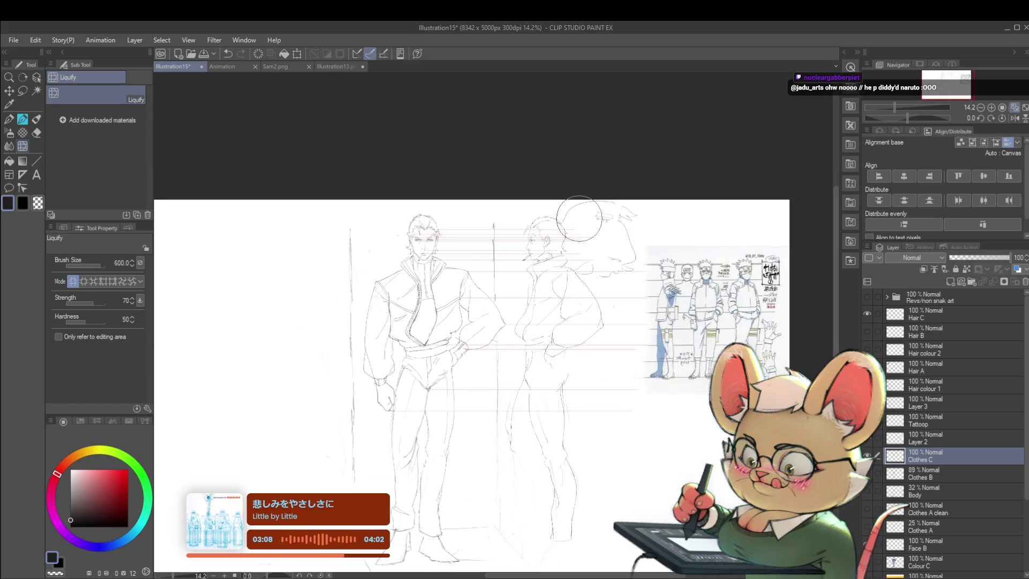
scroll(582, 220, "up", 3)
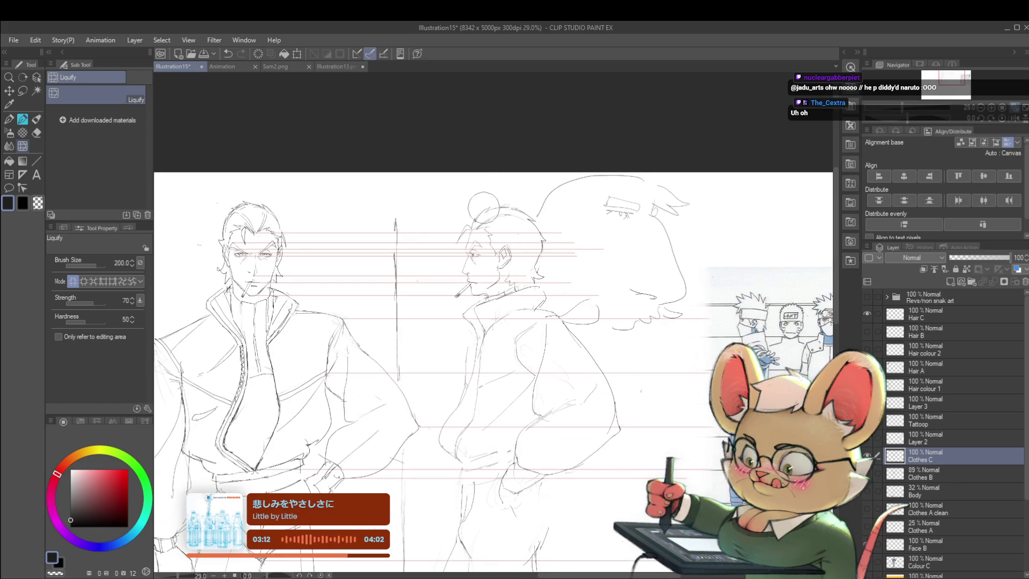
left_click_drag(475, 211, 489, 206)
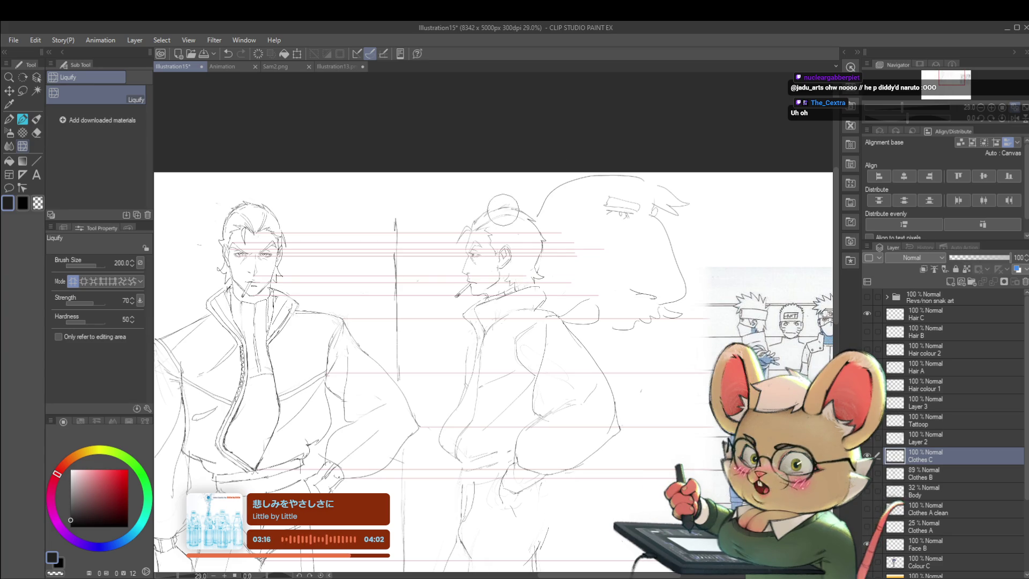
scroll(635, 228, "down", 1)
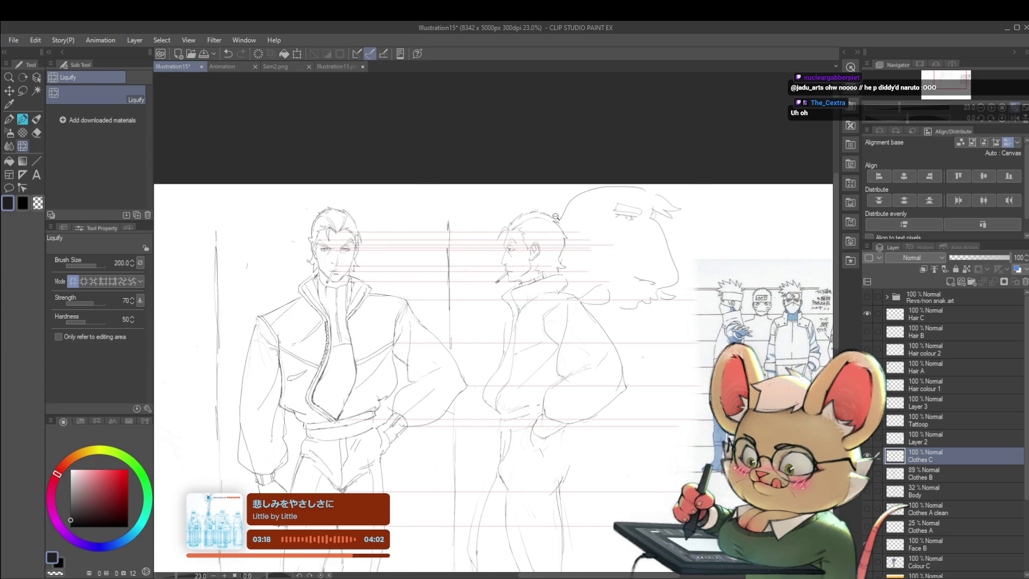
scroll(562, 217, "up", 2)
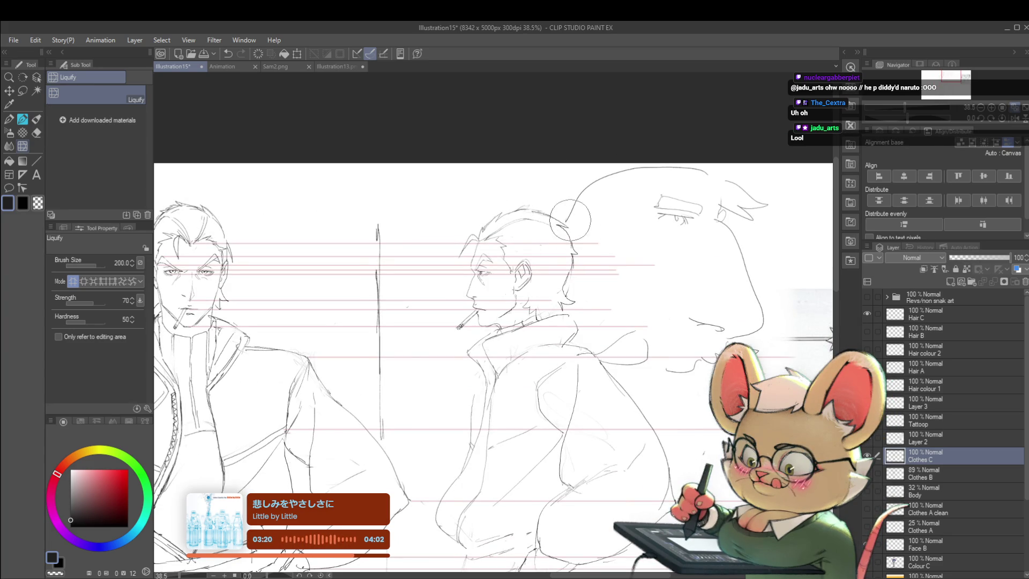
scroll(566, 219, "down", 3)
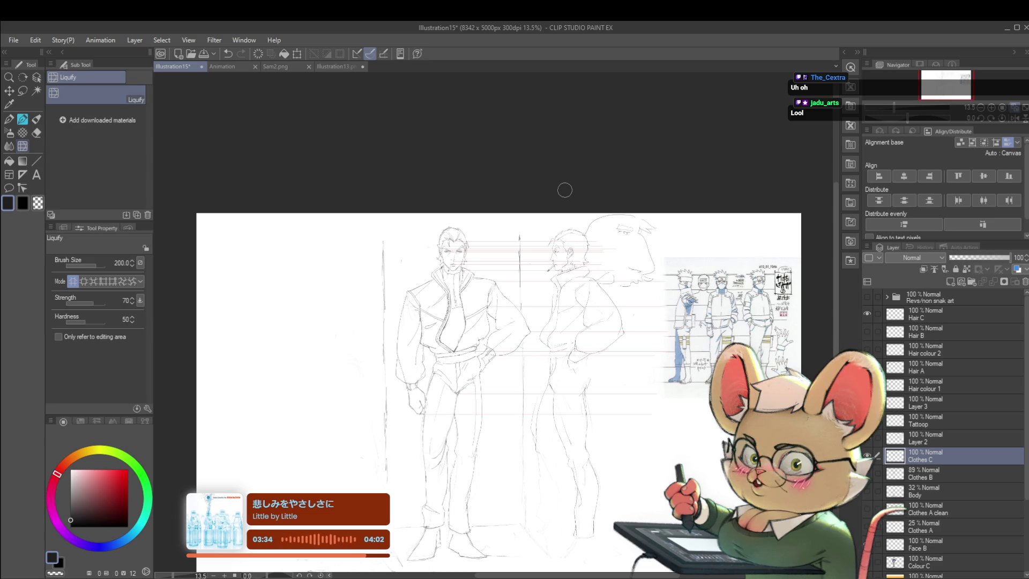
left_click(1012, 119)
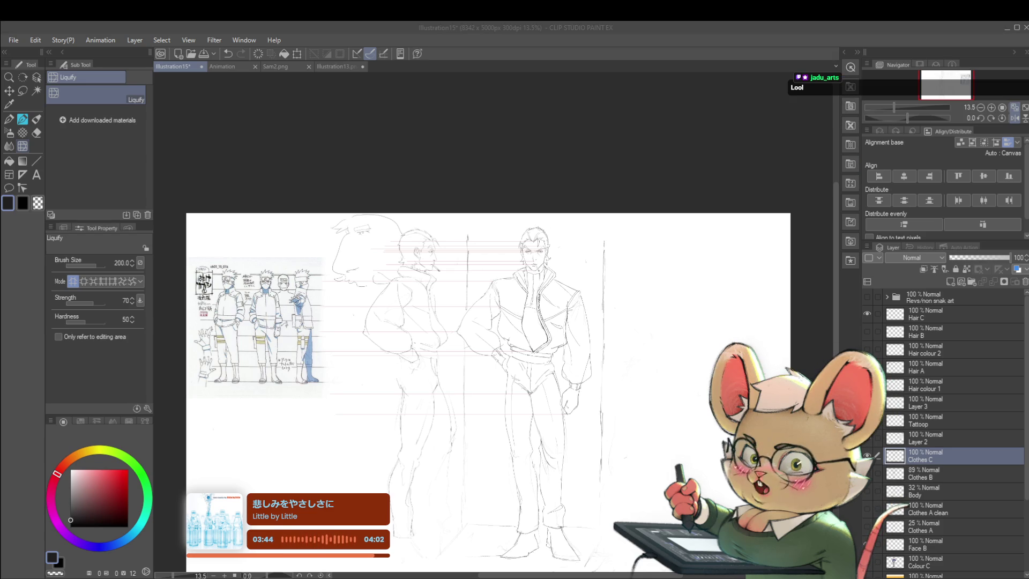
key("alt+Tab")
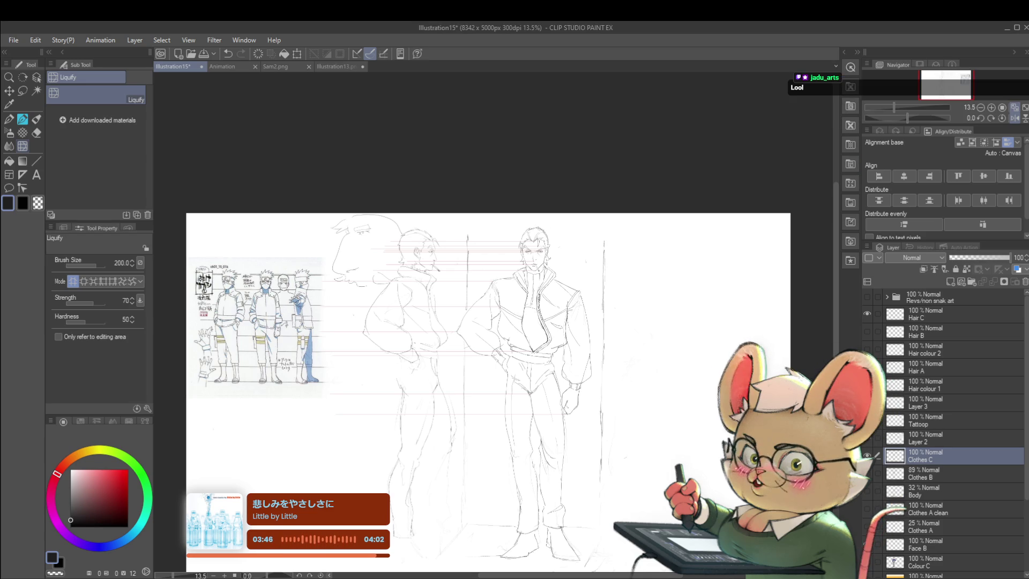
left_click(1015, 118)
scroll(589, 238, "up", 3)
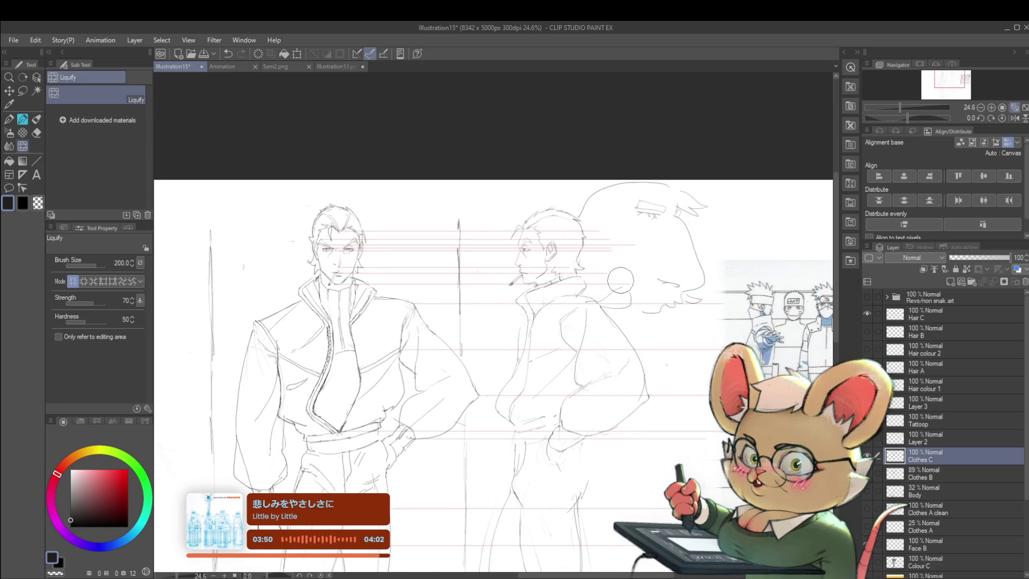
key("p")
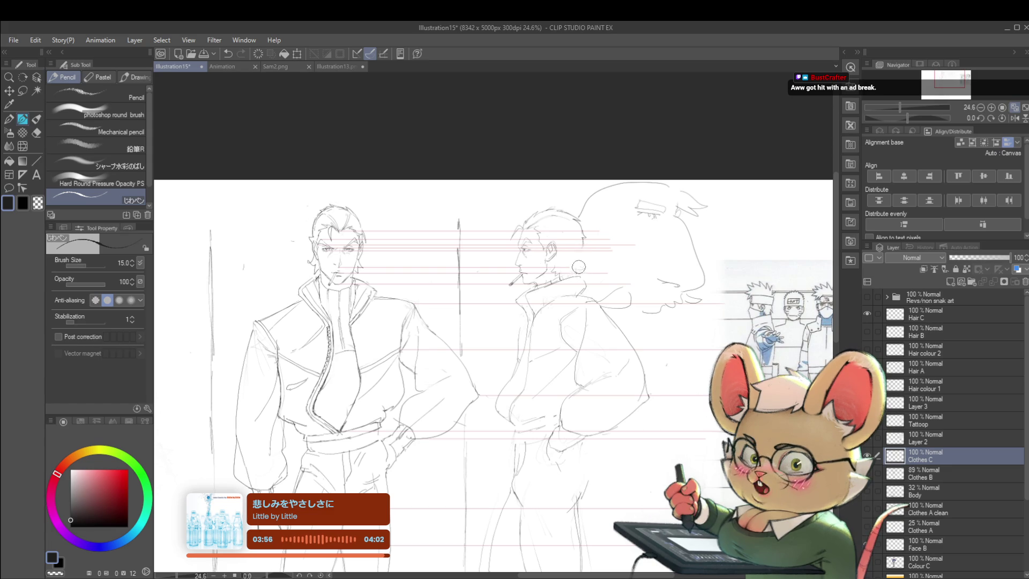
left_click(1004, 115)
left_click_drag(484, 286, 545, 255)
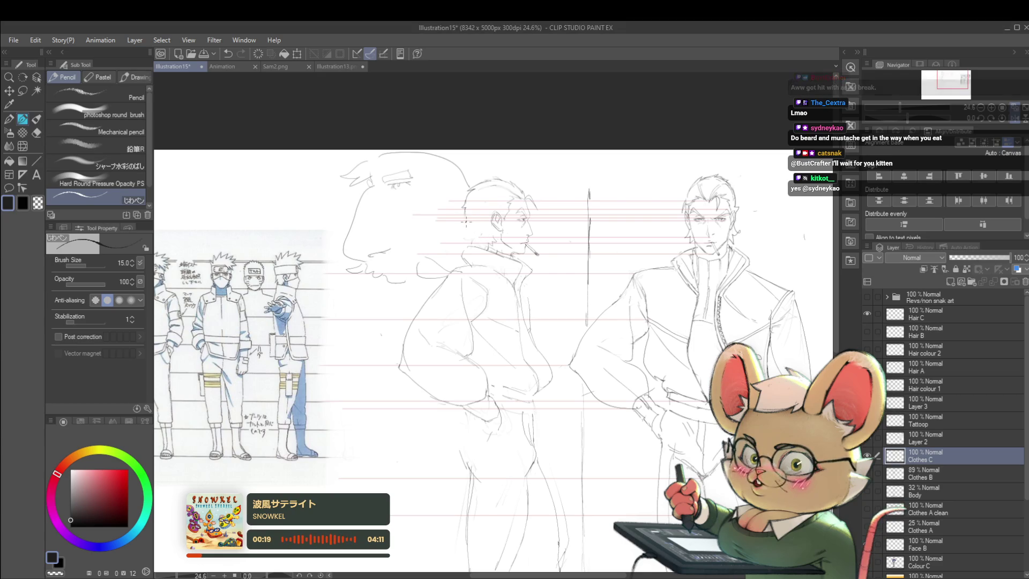
left_click_drag(466, 222, 493, 204)
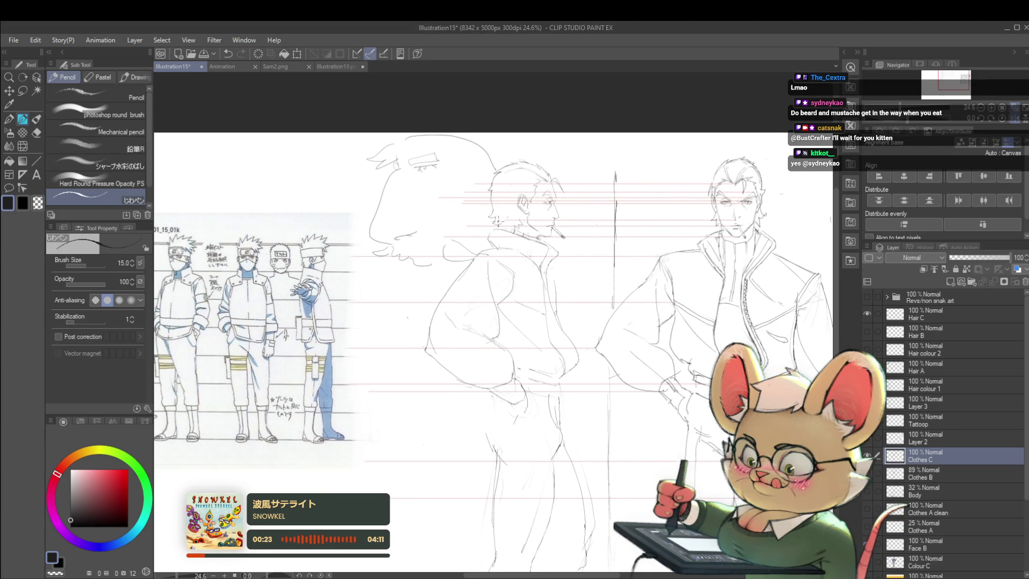
scroll(510, 216, "down", 3)
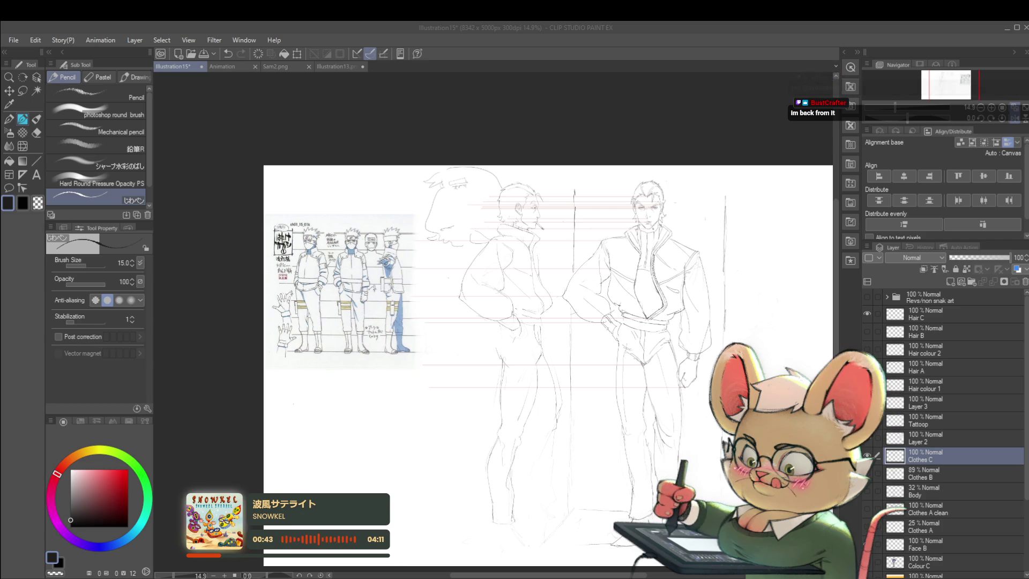
left_click(634, 446)
scroll(600, 320, "up", 4)
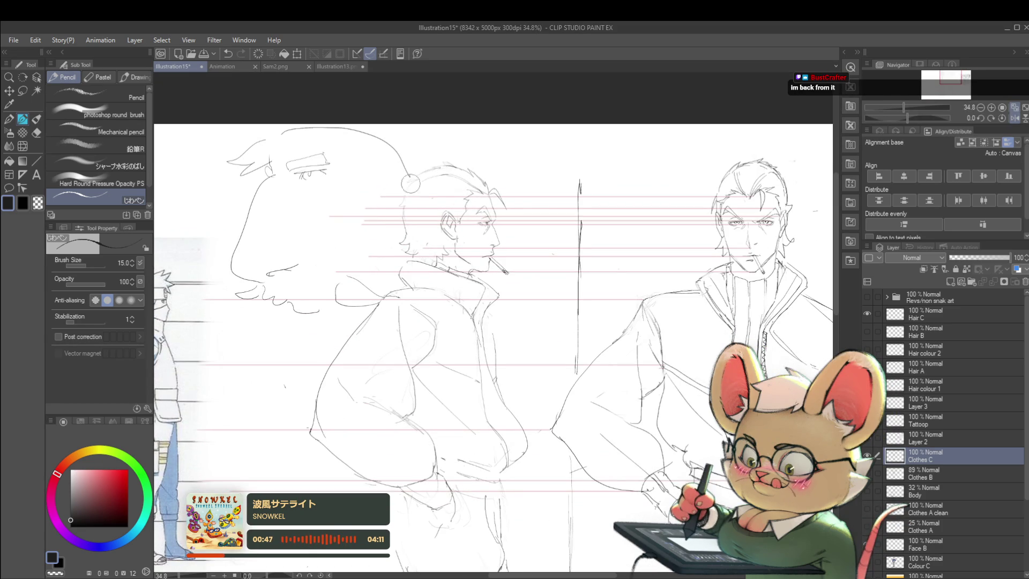
scroll(442, 120, "down", 3)
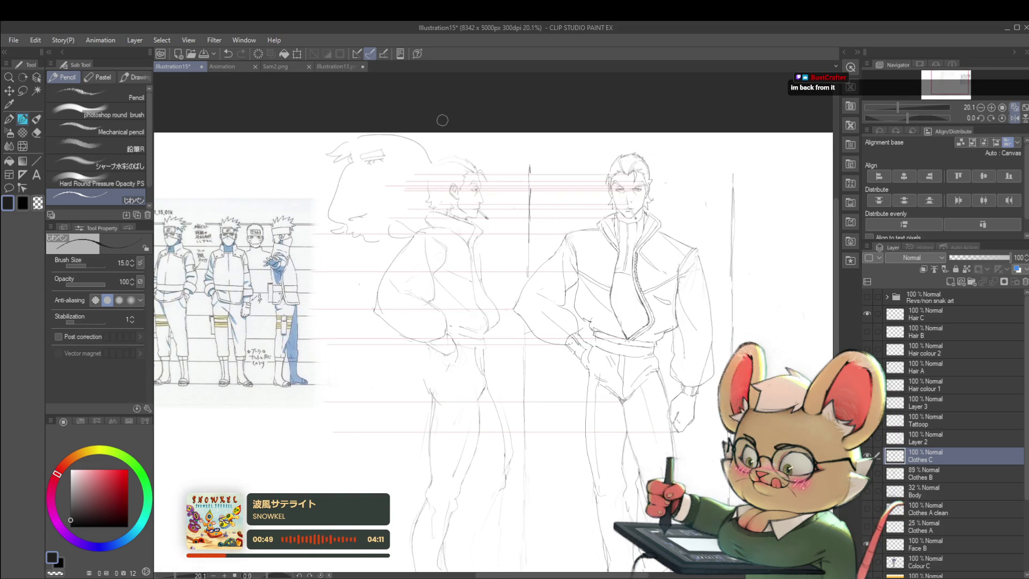
left_click(1015, 116)
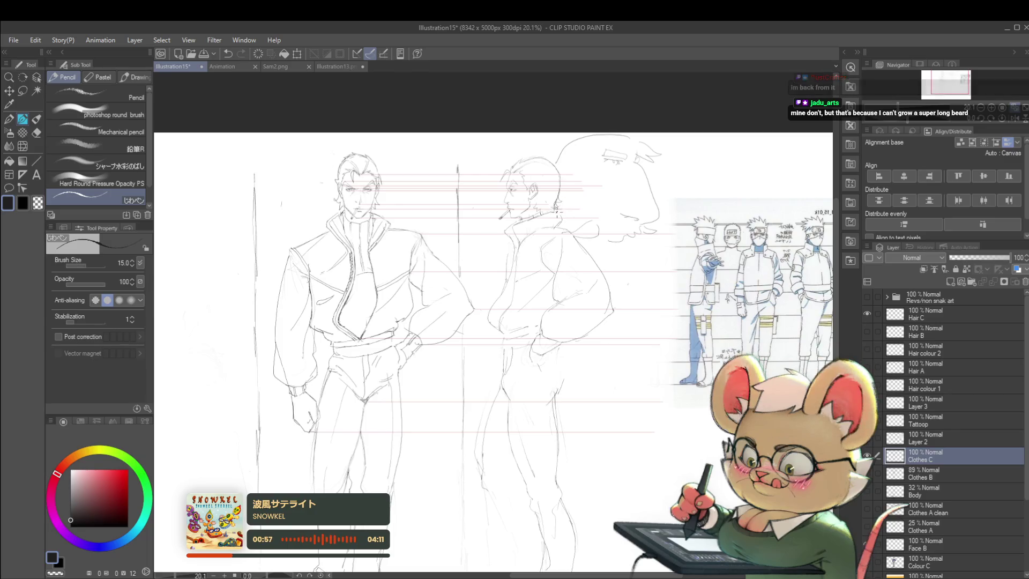
scroll(552, 153, "down", 1)
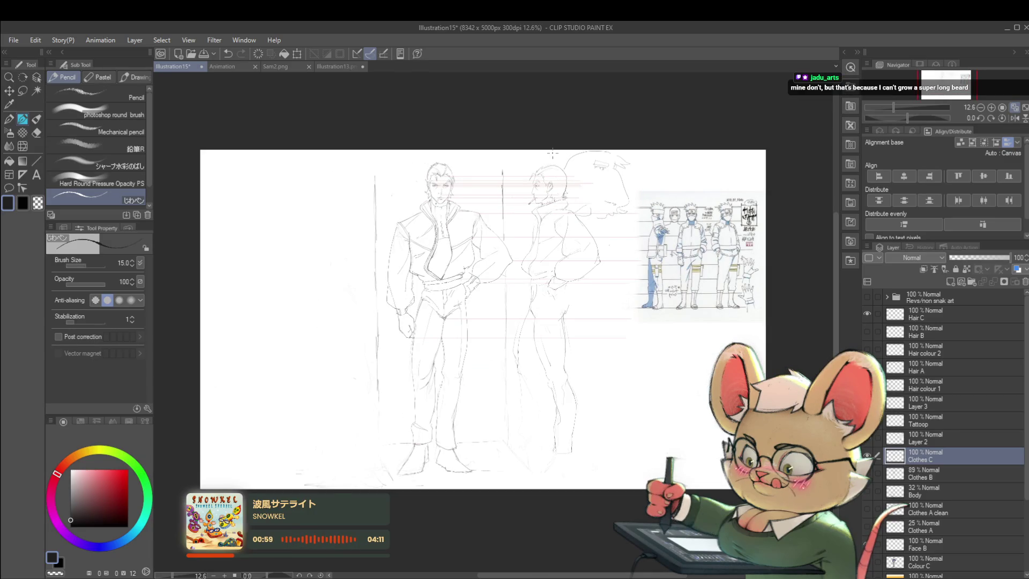
scroll(552, 153, "up", 3)
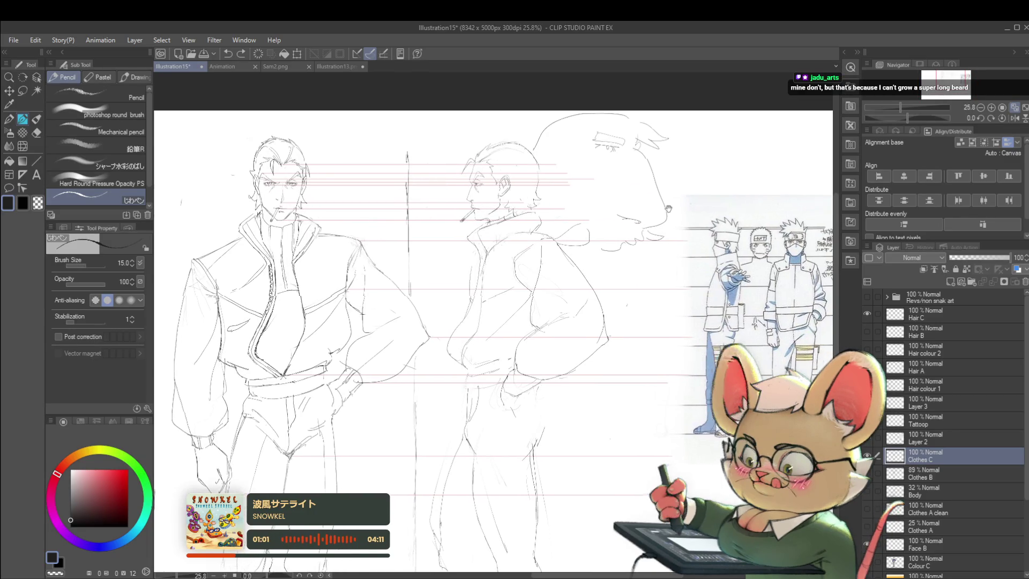
scroll(755, 238, "up", 4)
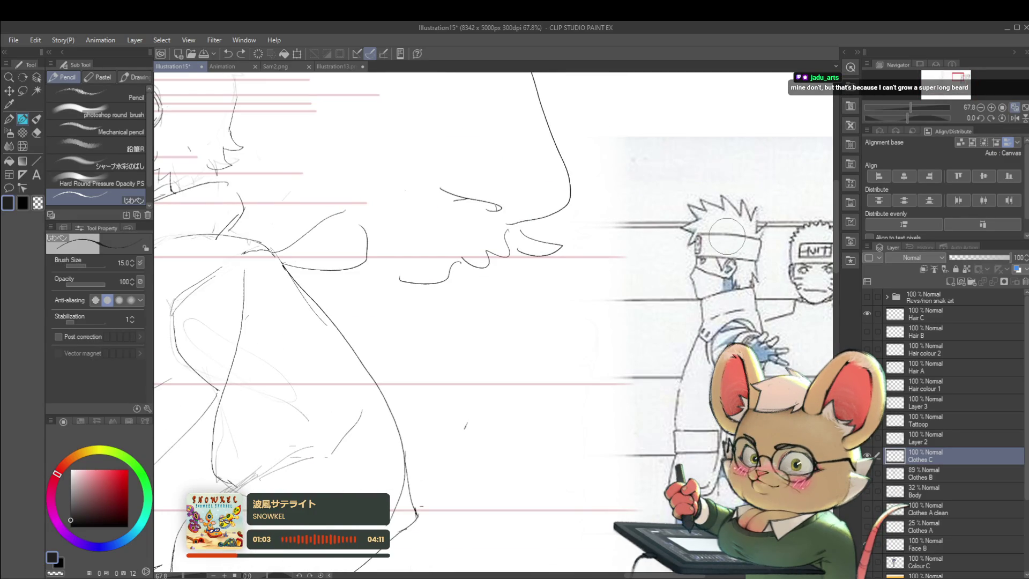
- Add pencil strokes along the back-of-head and hair outlines of the big head
left_click_drag(728, 236, 679, 245)
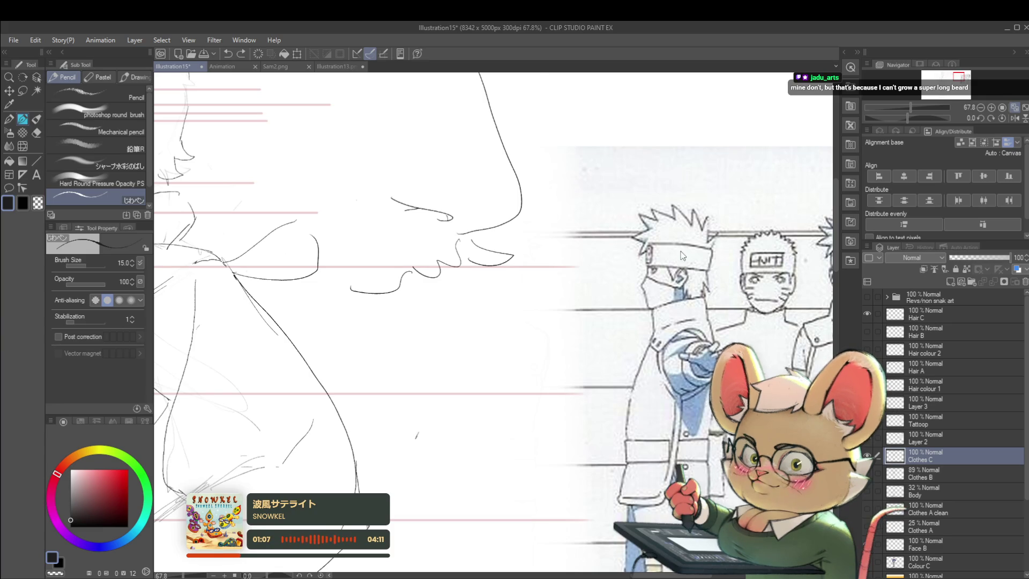
scroll(683, 256, "down", 2)
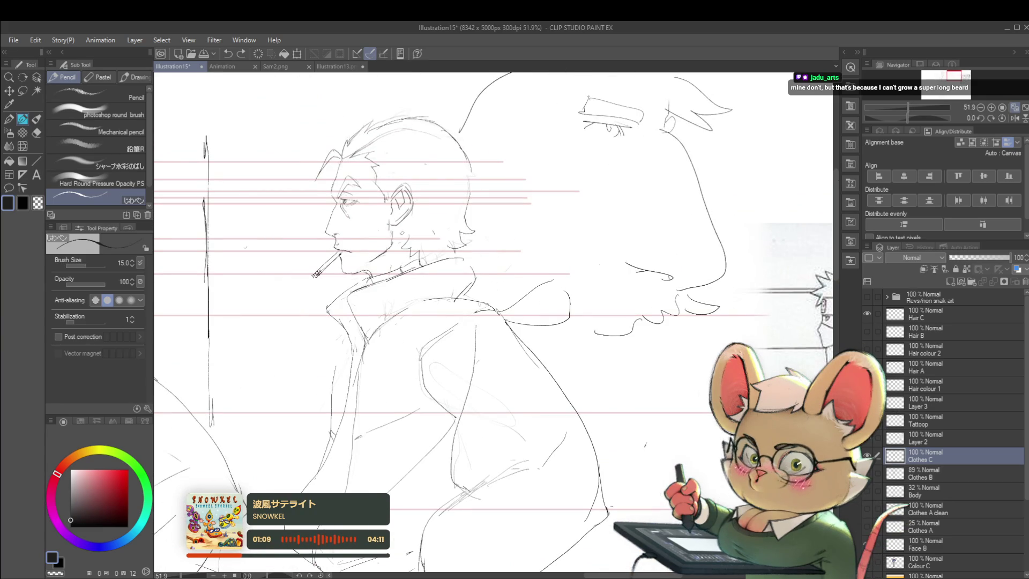
left_click_drag(449, 135, 469, 200)
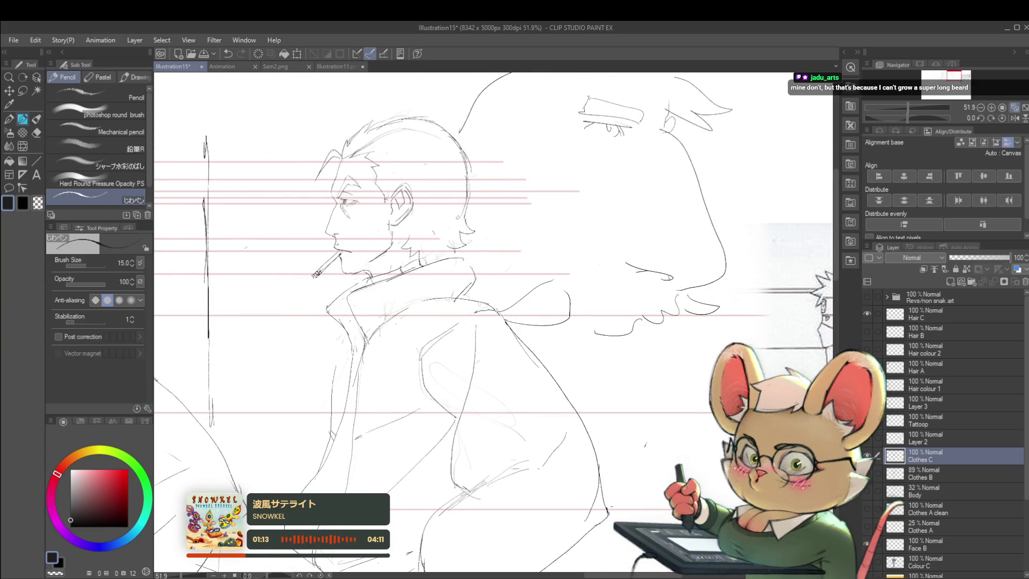
scroll(477, 130, "down", 5)
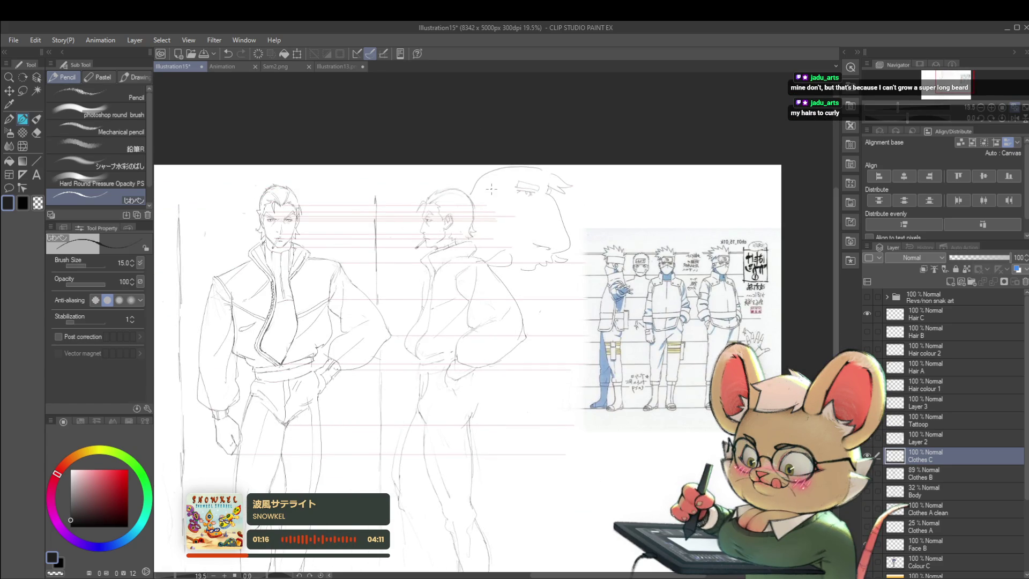
scroll(490, 187, "up", 3)
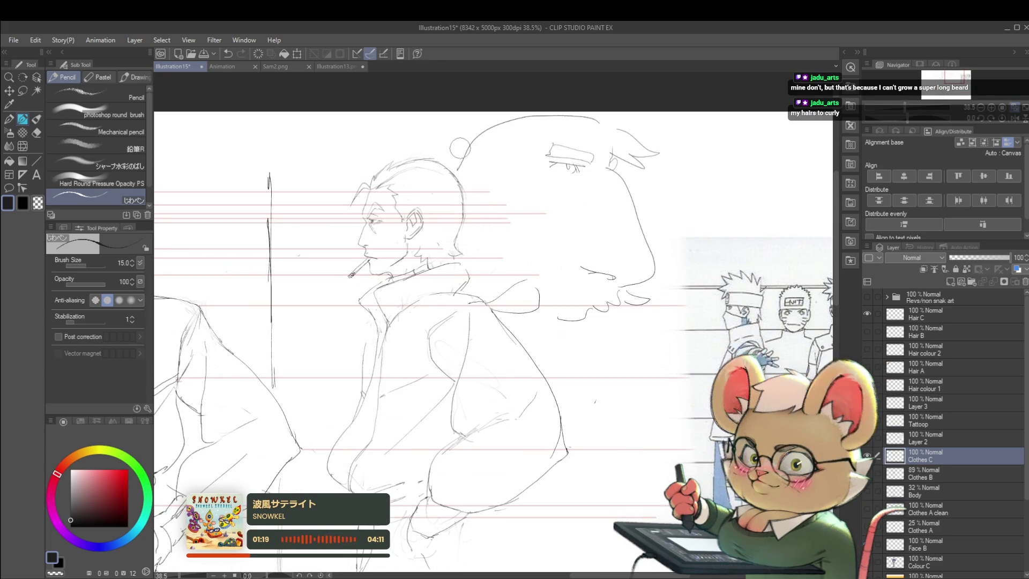
scroll(440, 145, "down", 3)
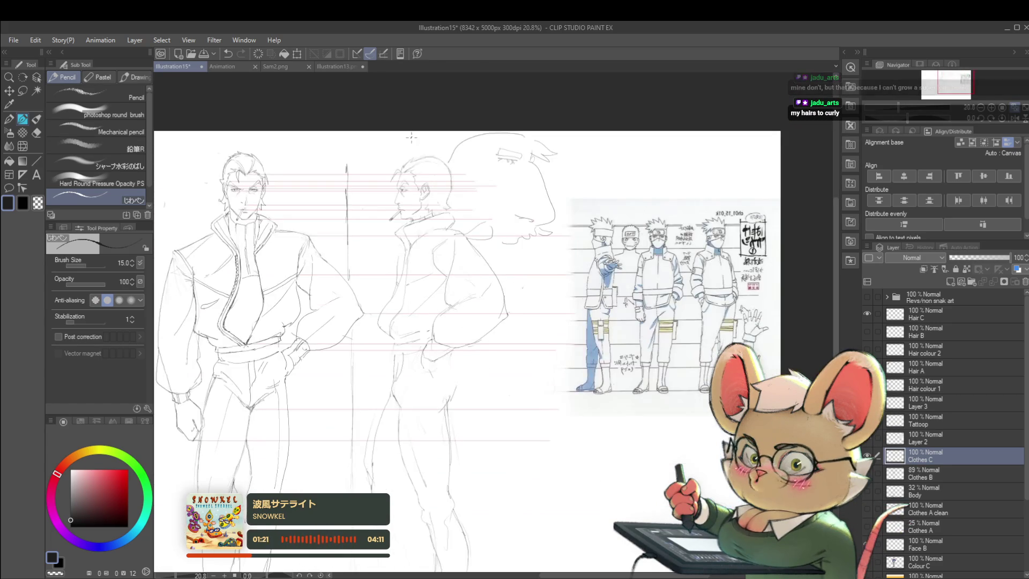
scroll(447, 154, "up", 4)
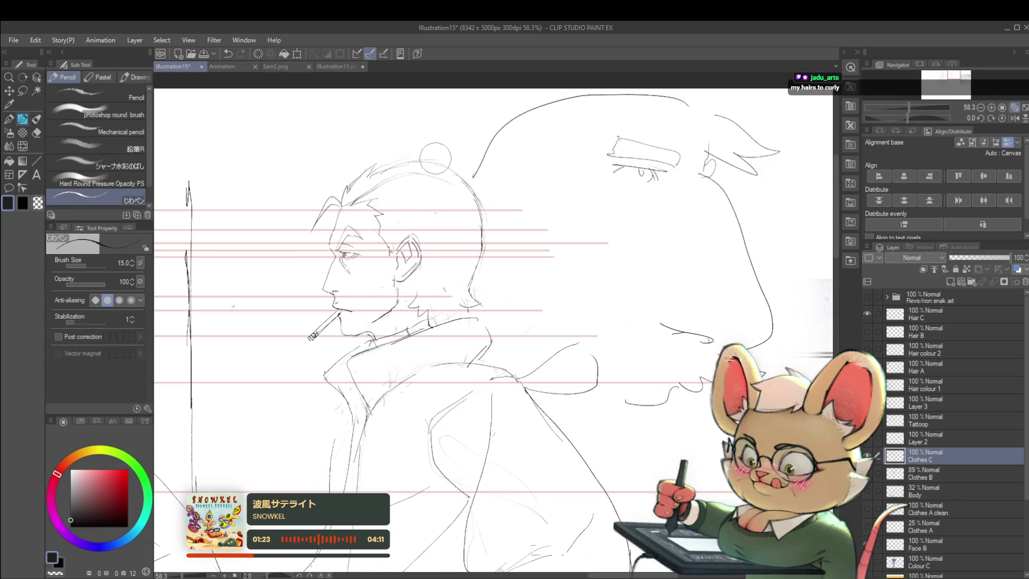
left_click_drag(369, 172, 423, 160)
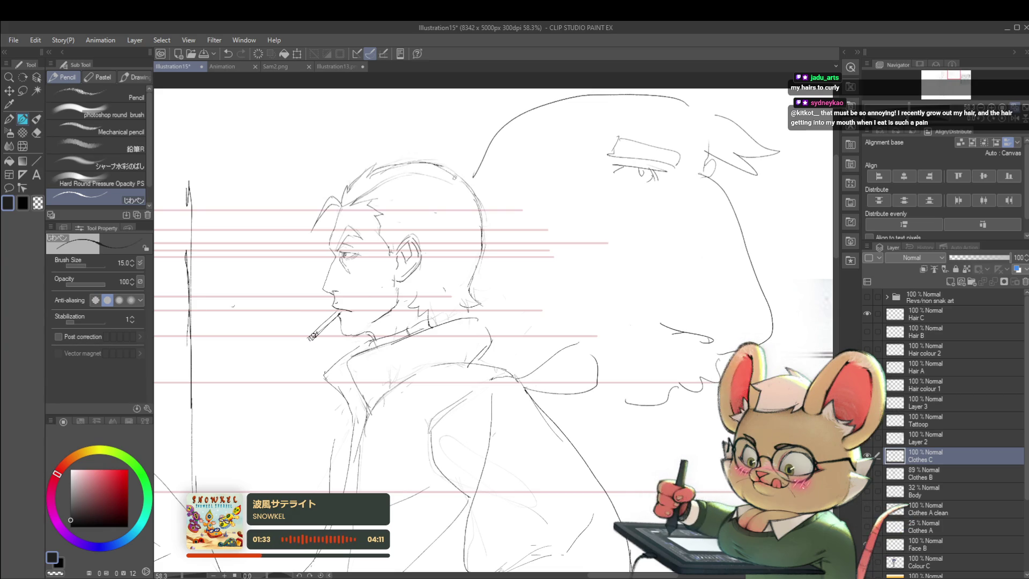
scroll(423, 169, "down", 5)
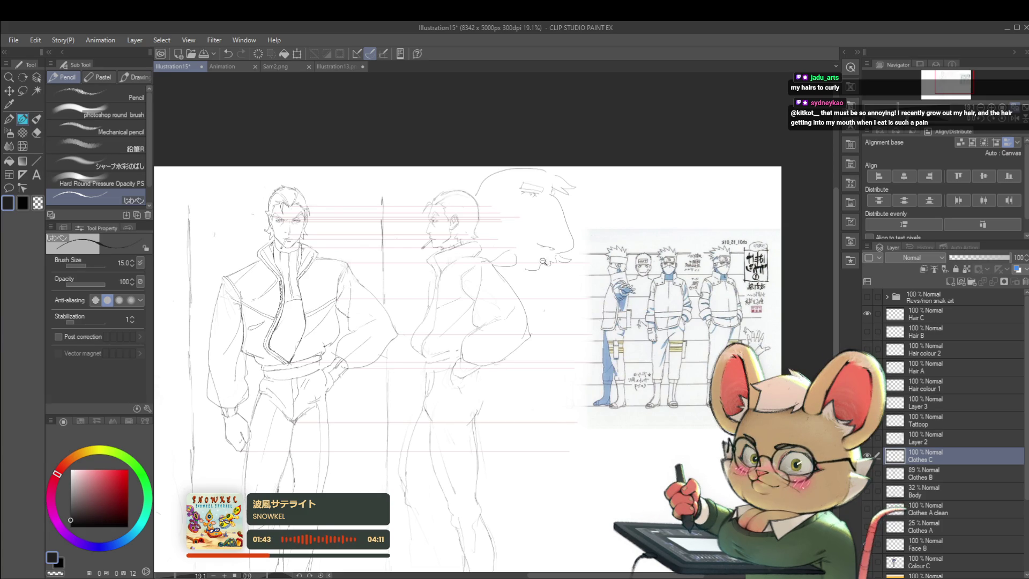
scroll(538, 242, "up", 3)
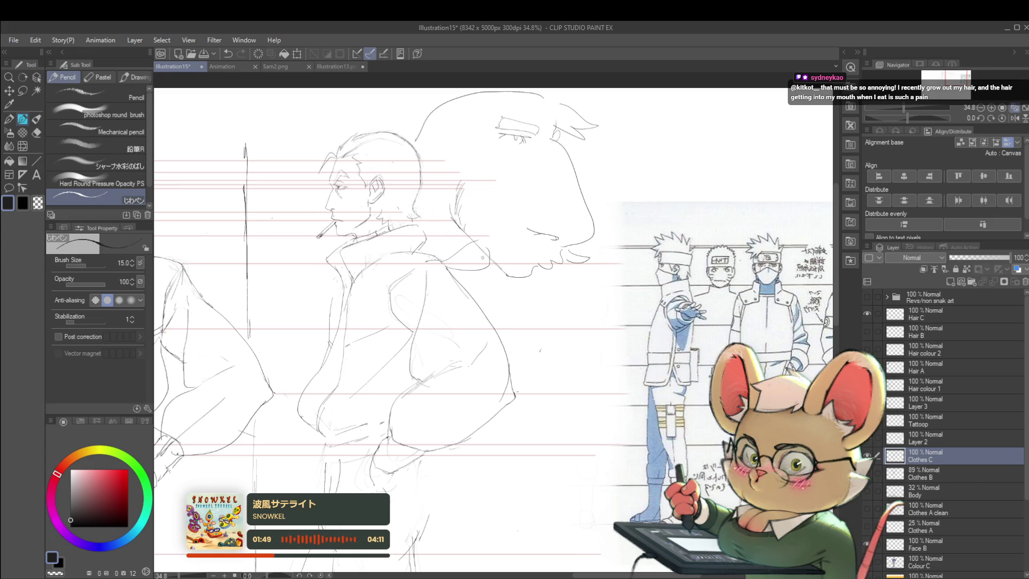
- Pencil a mustache under the big nose and hatch a beard below the caricature's chin
left_click_drag(475, 243, 480, 259)
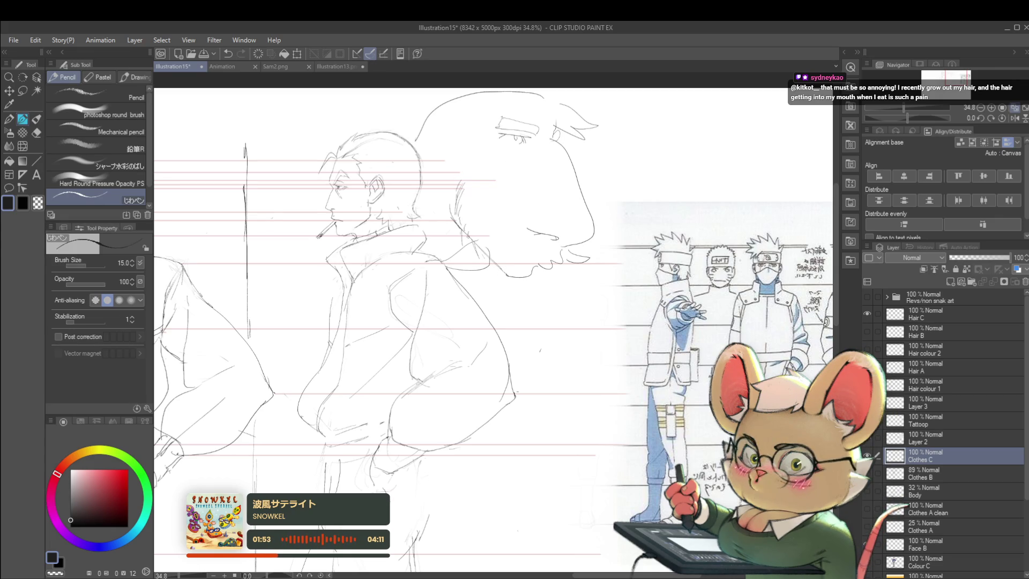
left_click_drag(484, 265, 499, 298)
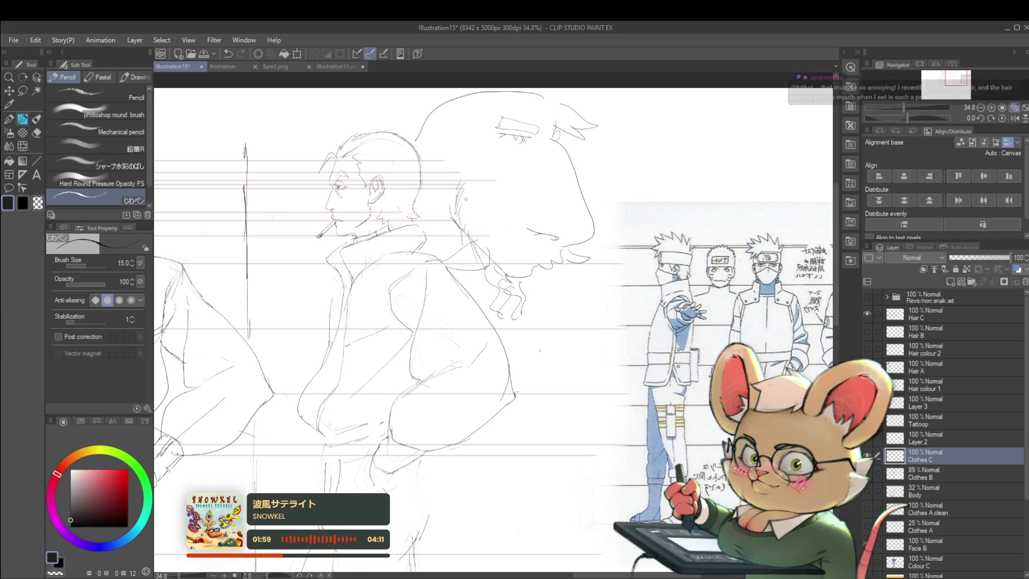
left_click_drag(487, 201, 475, 245)
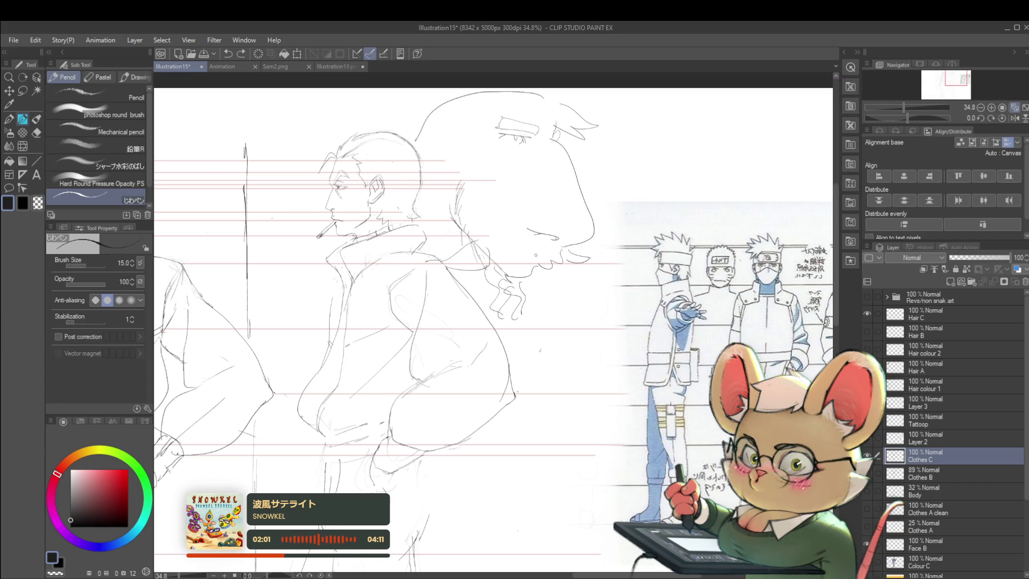
left_click_drag(522, 236, 538, 247)
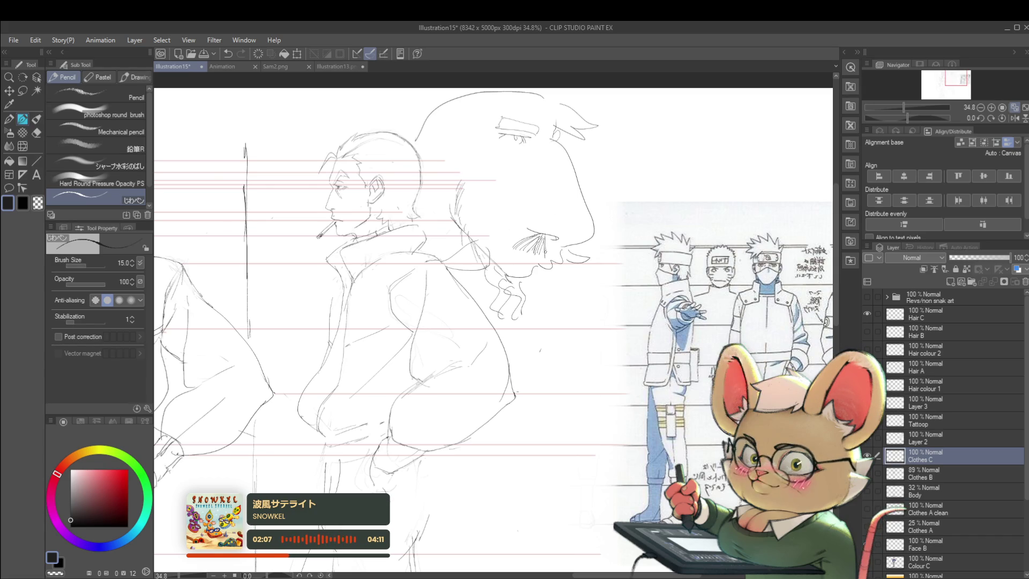
left_click_drag(562, 244, 579, 262)
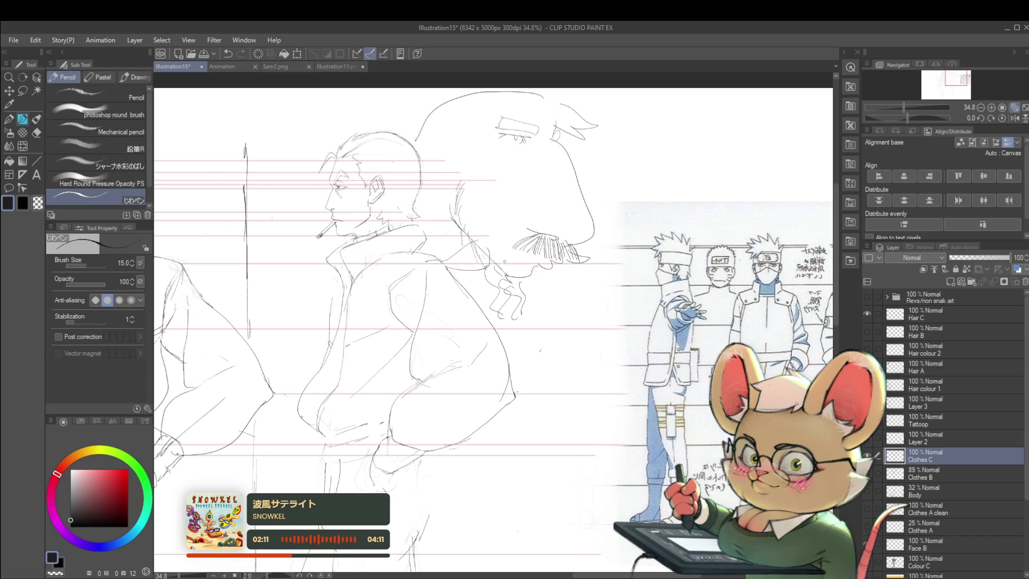
mouse_move(511, 253)
left_mouse_down()
mouse_move(508, 272)
mouse_move(526, 287)
mouse_move(545, 278)
left_mouse_up()
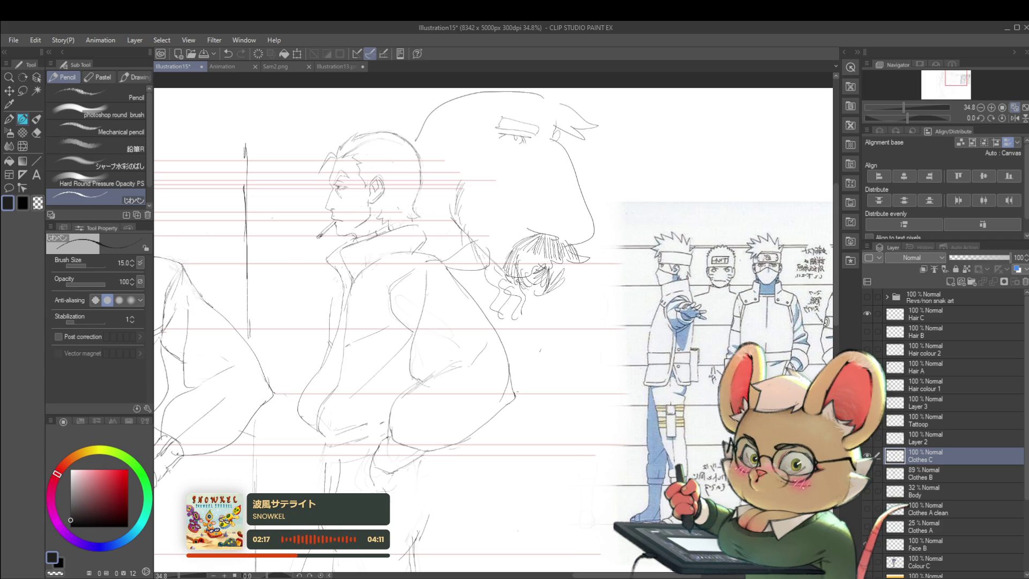
scroll(553, 244, "down", 4)
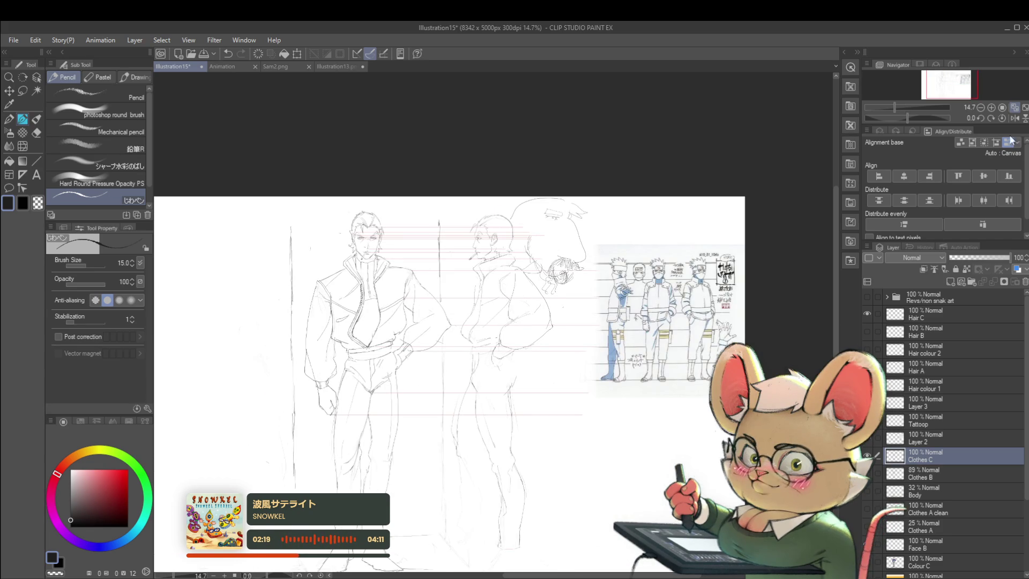
scroll(536, 207, "up", 4)
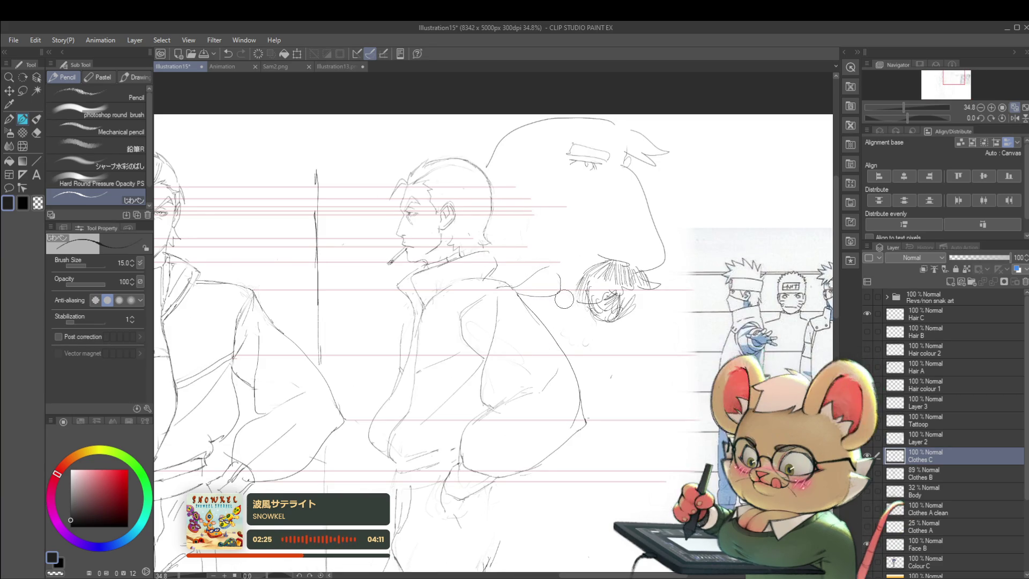
scroll(544, 214, "down", 2)
scroll(528, 238, "up", 1)
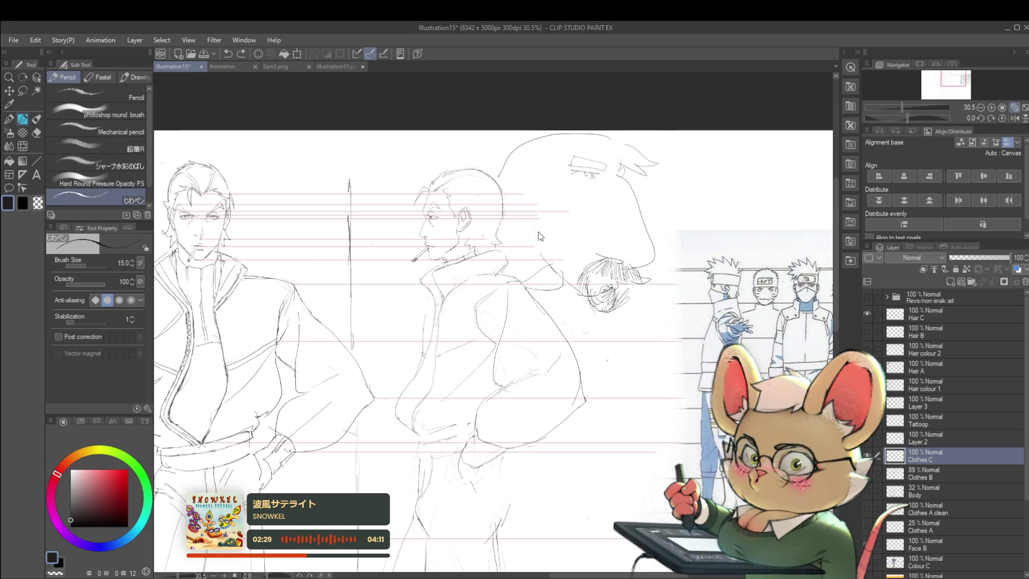
- Undo a messy mustache pass, thicken the chin beard with short strokes, then mirror the view to check
left_click_drag(539, 235, 588, 291)
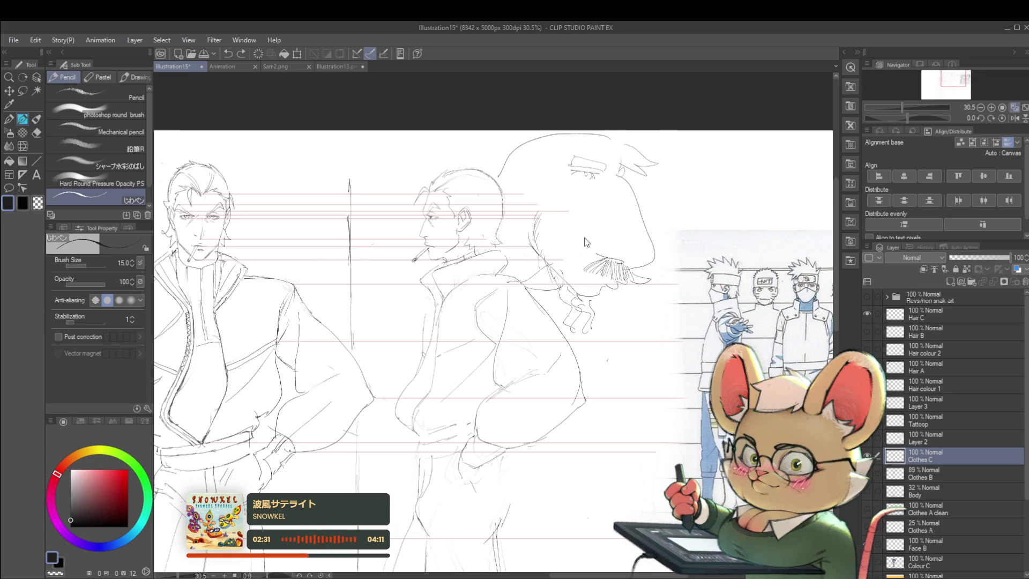
key("ctrl+z")
key("ctrl+z")
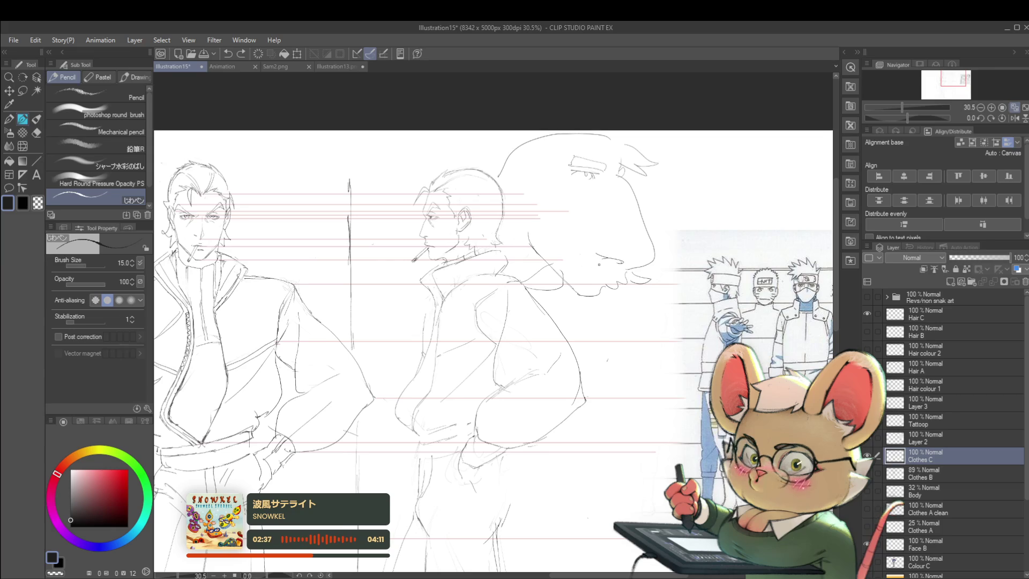
left_click_drag(585, 270, 607, 259)
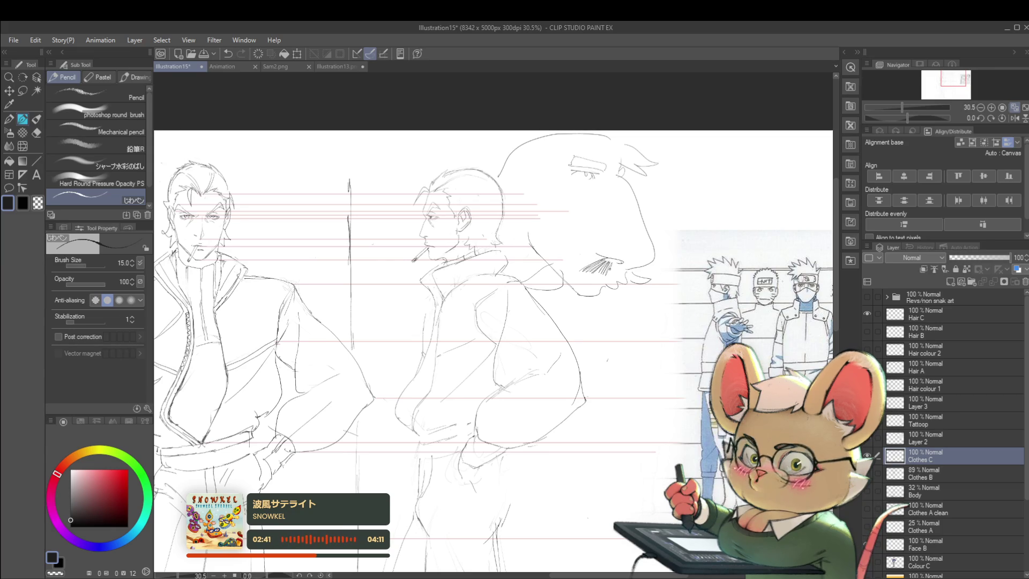
left_click_drag(616, 273, 627, 264)
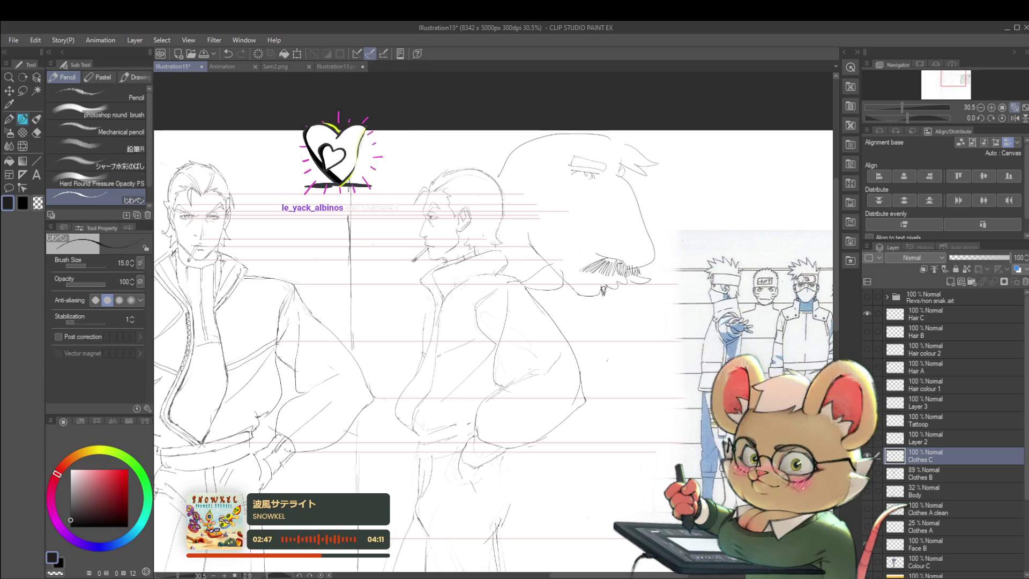
scroll(605, 257, "down", 1)
scroll(609, 222, "down", 1)
left_click(1016, 119)
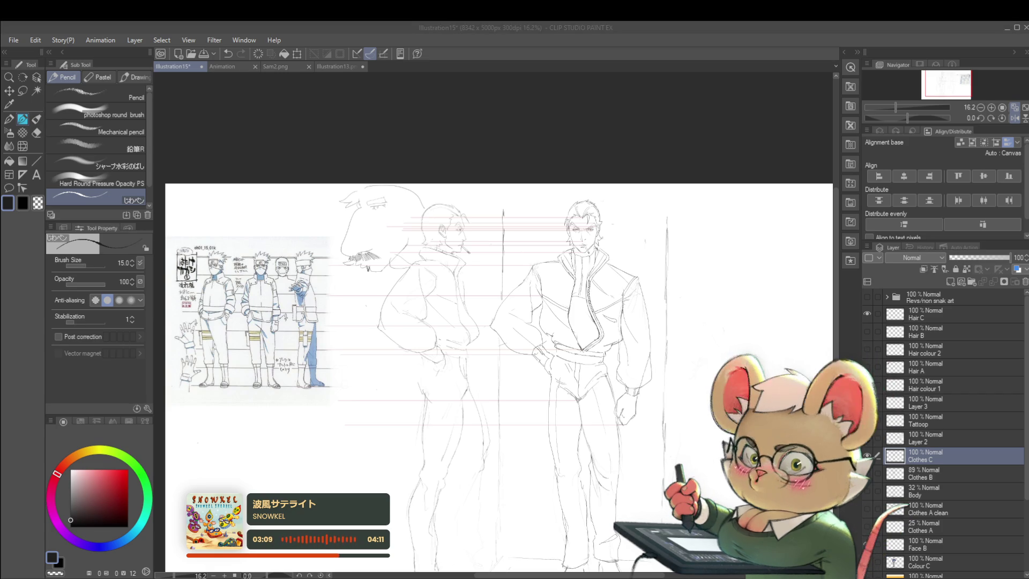
scroll(442, 233, "up", 3)
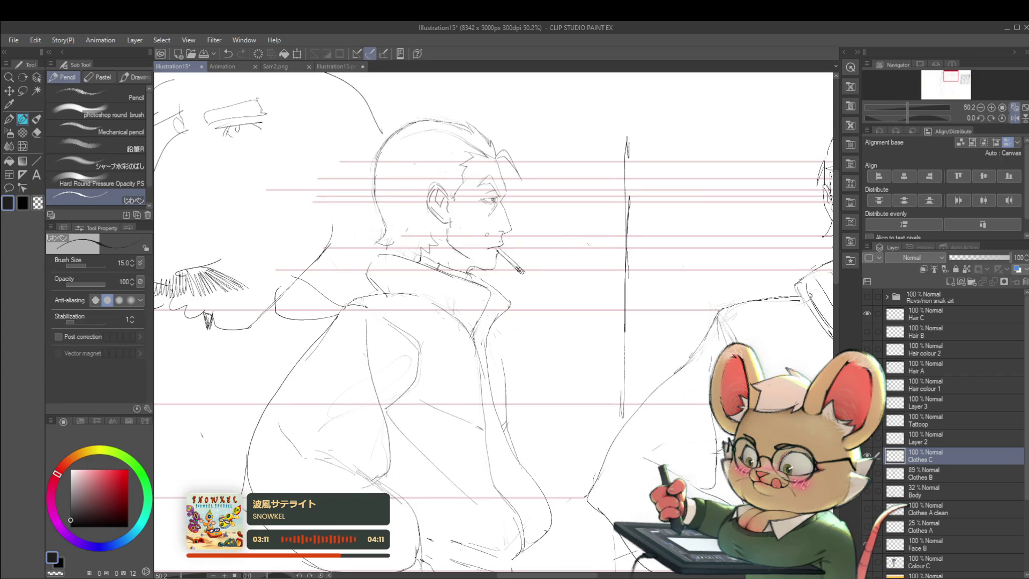
- Pan across to the reference sheet and back to the smoker's sketch
left_click_drag(322, 321, 804, 313)
mouse_move(676, 269)
left_mouse_down()
mouse_move(540, 298)
mouse_move(367, 302)
left_mouse_up()
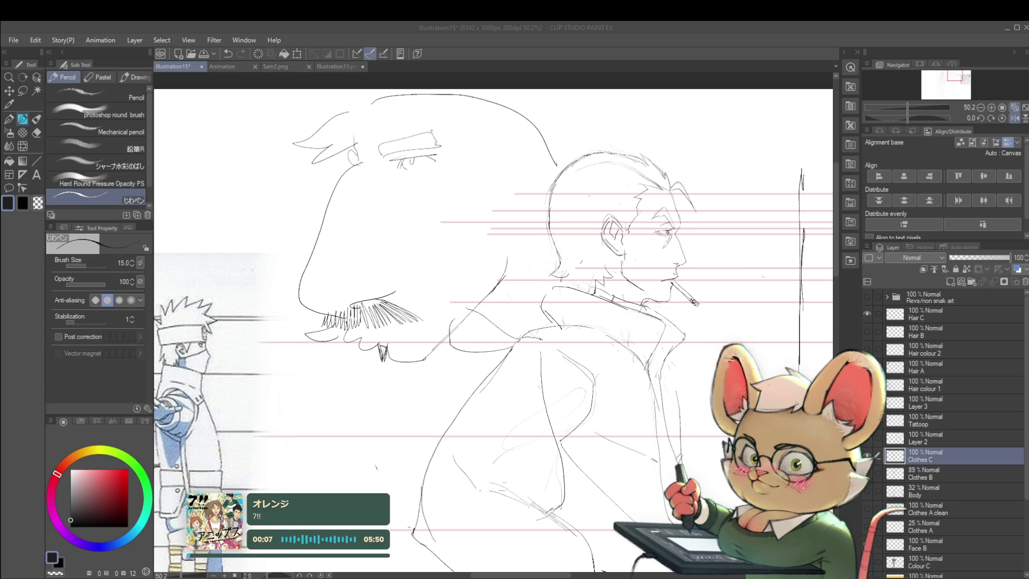
scroll(597, 215, "down", 5)
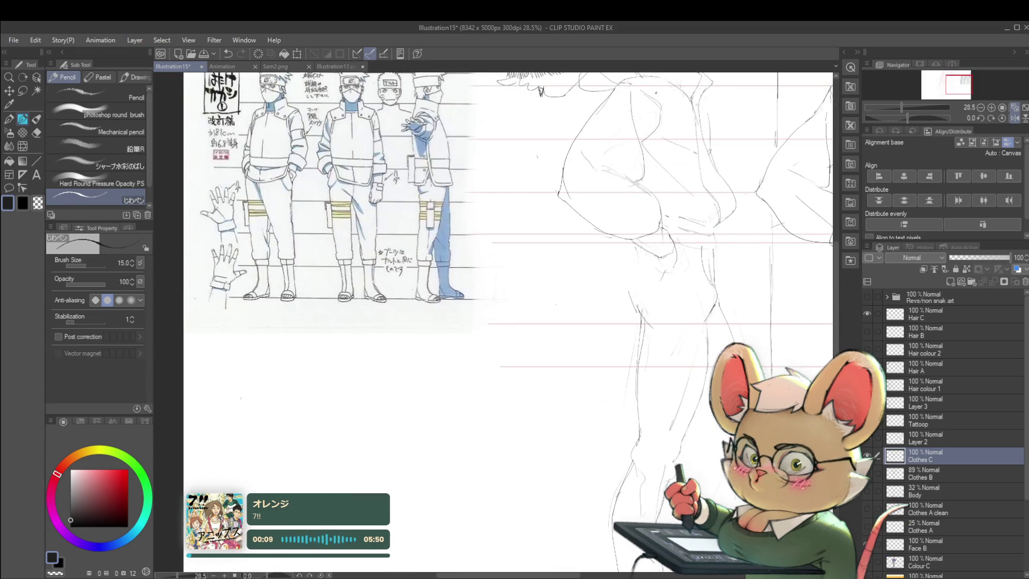
- Sketch a small rounded head below the figures with long wavy hair strands falling around it
mouse_move(433, 444)
left_mouse_down()
mouse_move(432, 469)
mouse_move(515, 414)
left_mouse_up()
left_click_drag(513, 448, 513, 472)
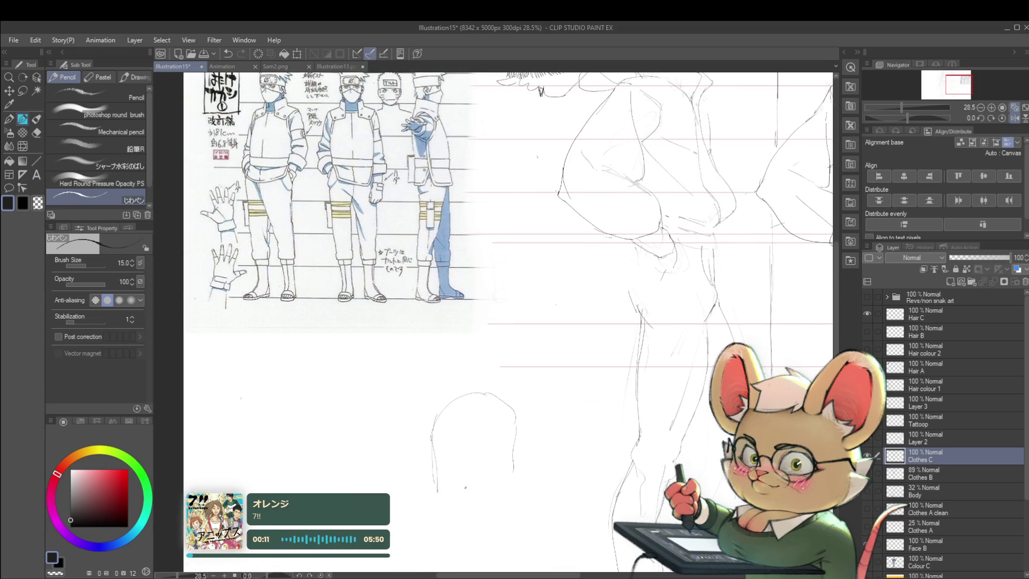
left_click_drag(468, 440, 480, 507)
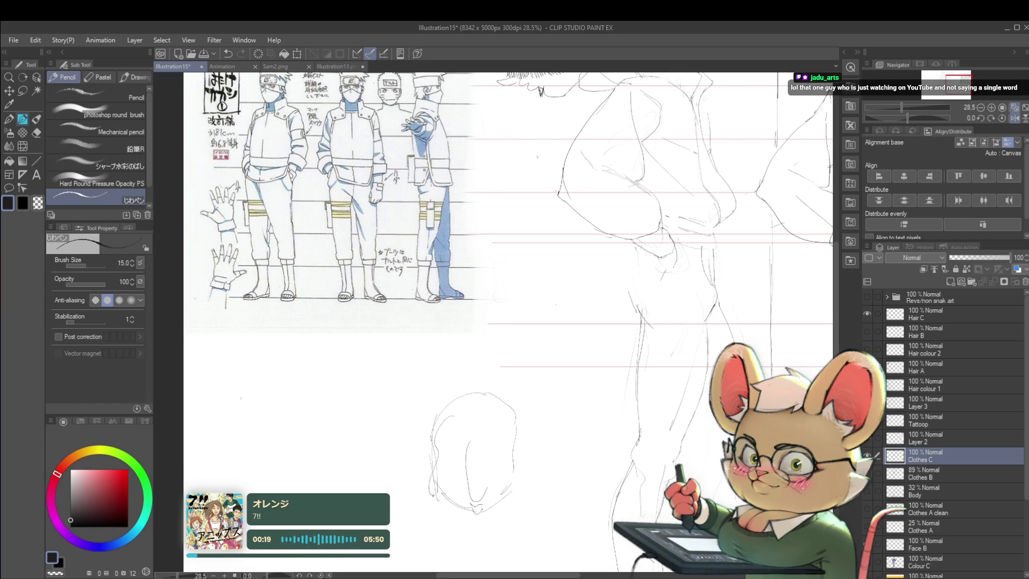
left_click_drag(422, 405, 378, 475)
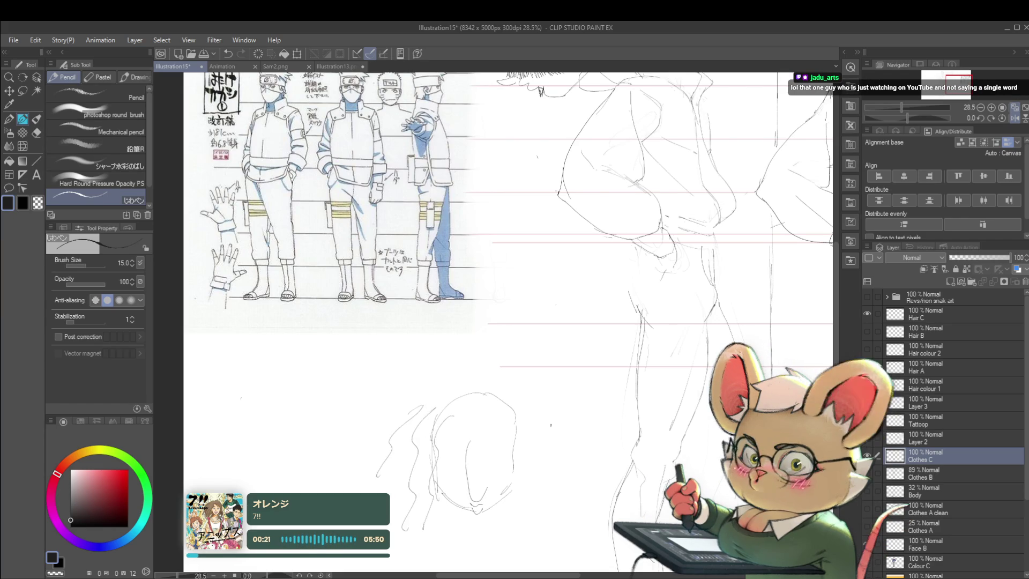
left_click_drag(486, 425, 537, 516)
left_click_drag(502, 402, 557, 499)
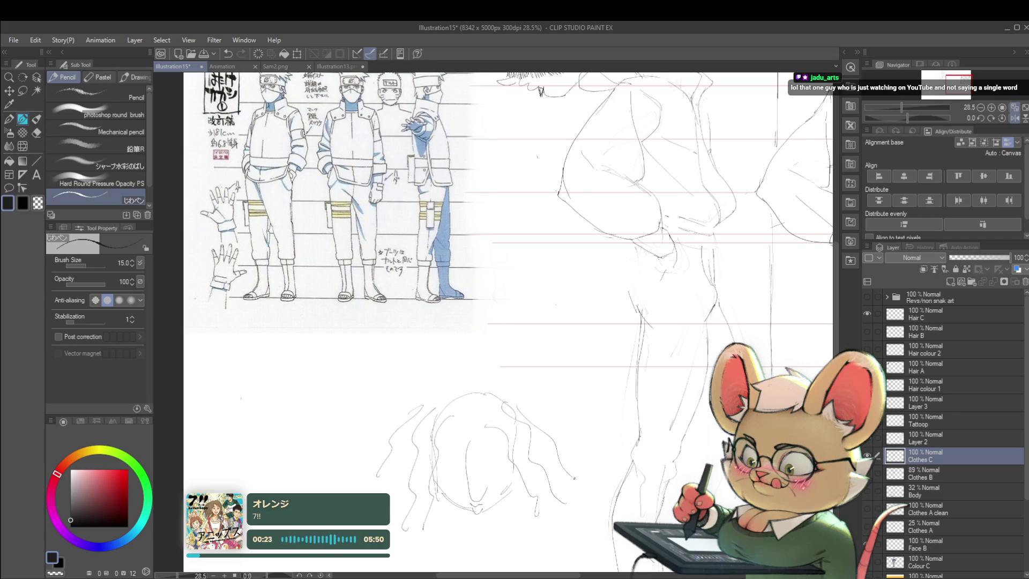
- Add facial details and a small mouth mark to the new lower head
left_click_drag(482, 443, 506, 439)
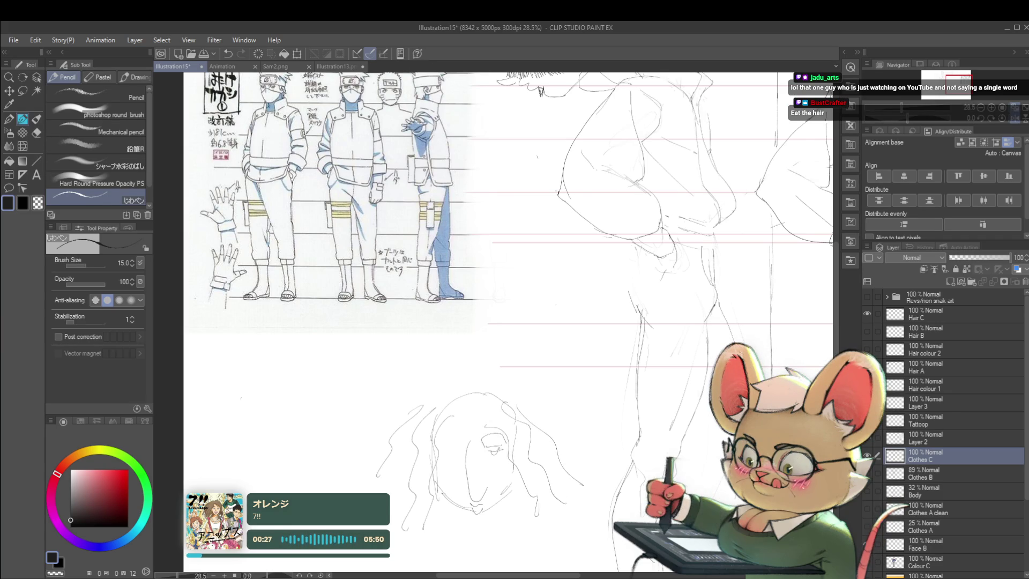
left_click_drag(441, 448, 458, 452)
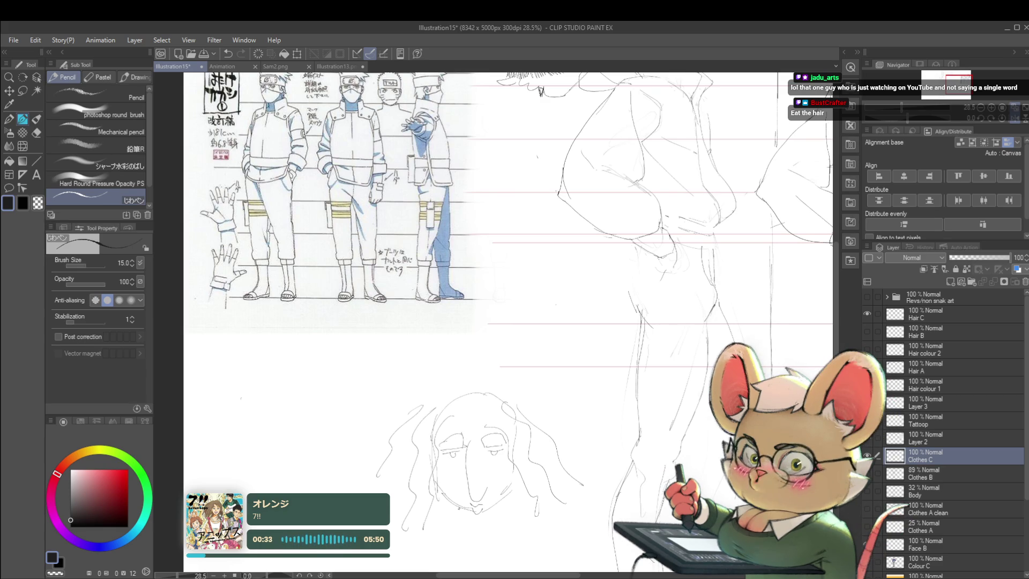
left_click_drag(485, 492, 498, 498)
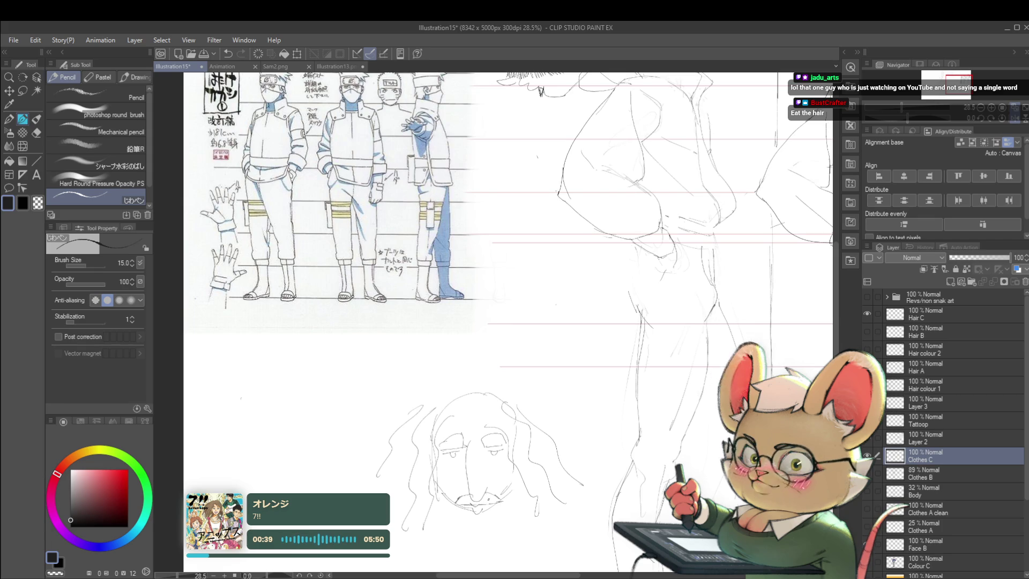
scroll(609, 381, "down", 1)
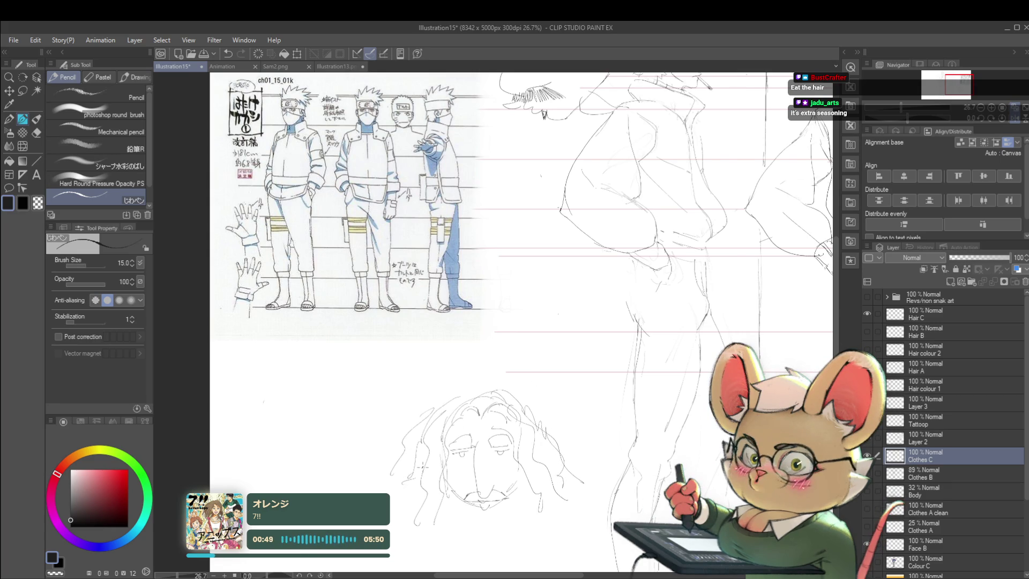
scroll(420, 465, "down", 1)
scroll(650, 419, "down", 1)
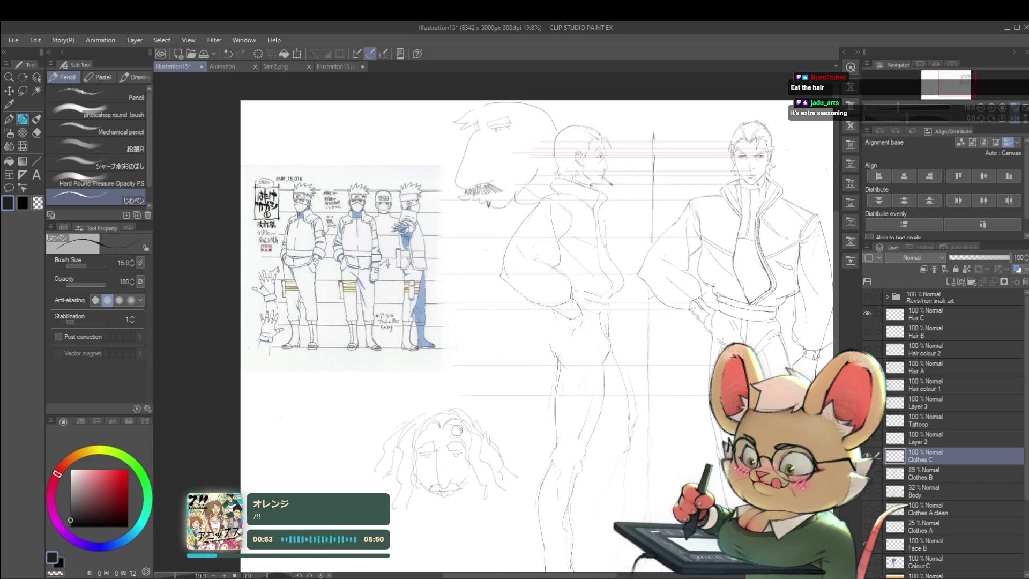
- Erase the scribbled lower head doodle and bring the upper profile head into view
left_click_drag(470, 413, 457, 389)
key("ctrl+z")
key("ctrl+z")
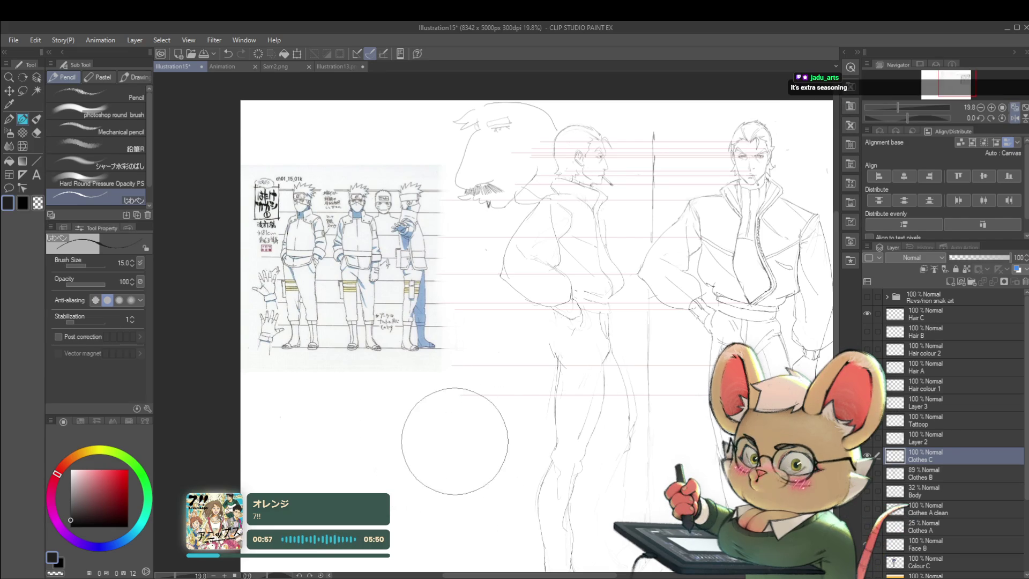
left_click_drag(523, 322, 502, 394)
left_click_drag(453, 208, 456, 208)
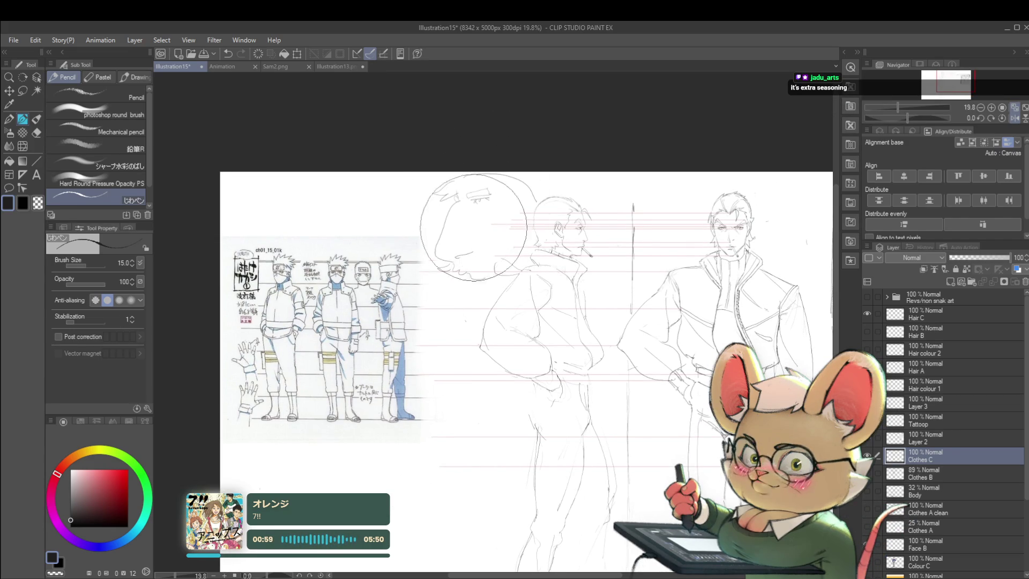
key("ctrl+z")
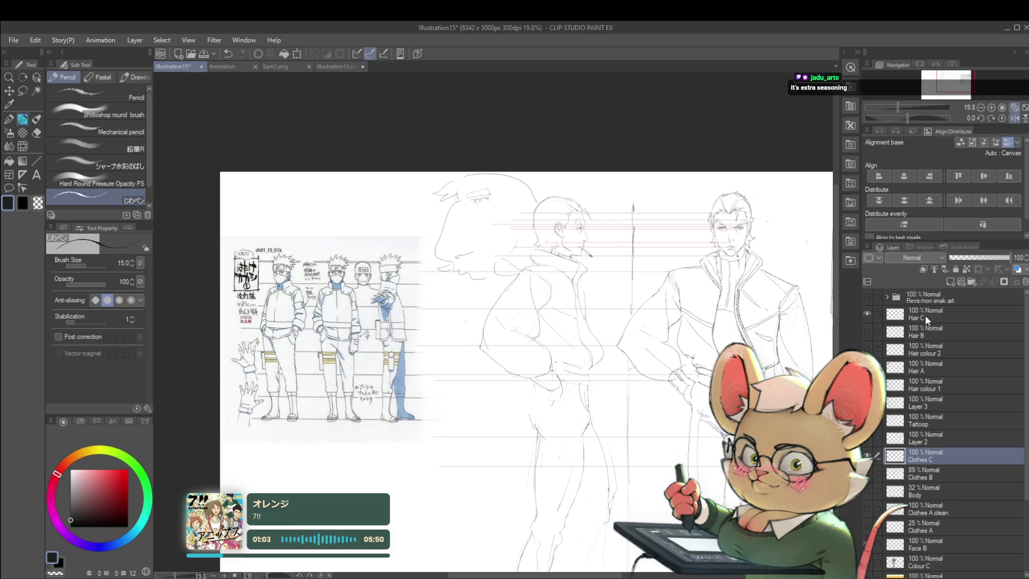
- On Layer 2, erase the large cartoon profile head beside the profile-view man
left_click(924, 315)
left_click(925, 438)
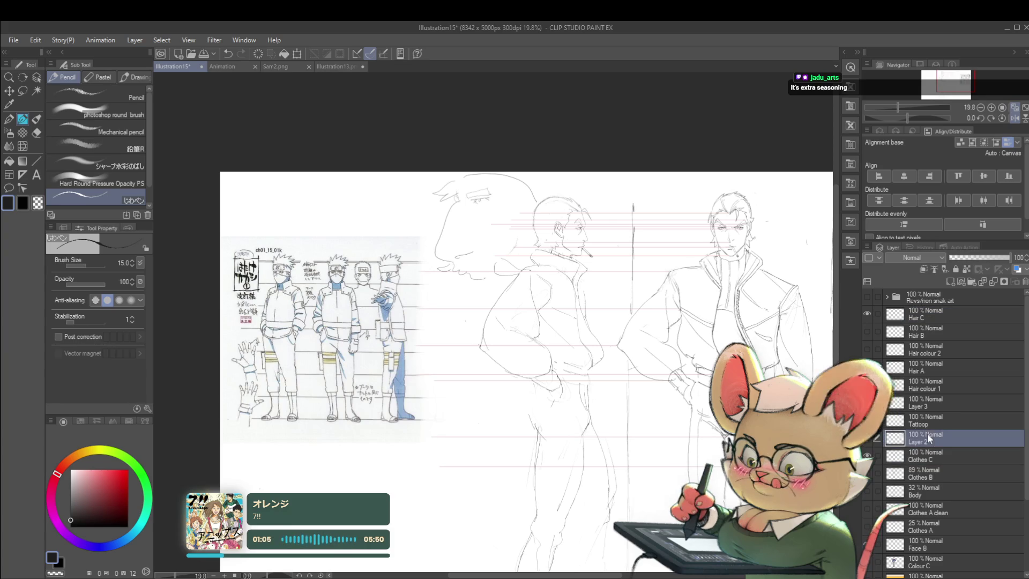
mouse_move(469, 146)
left_mouse_down()
mouse_move(457, 225)
mouse_move(492, 234)
left_mouse_up()
key("ctrl+z")
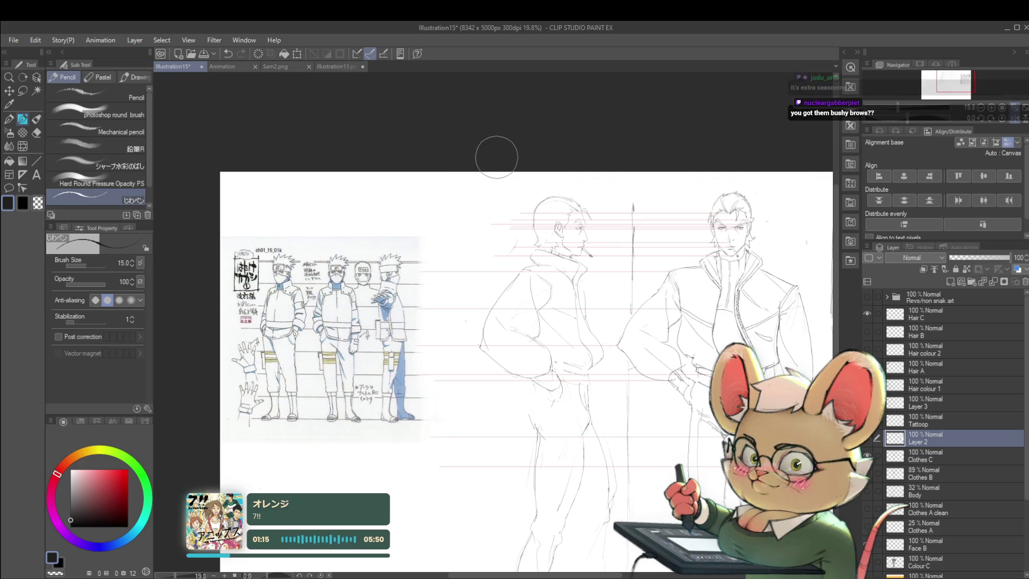
scroll(564, 201, "up", 1)
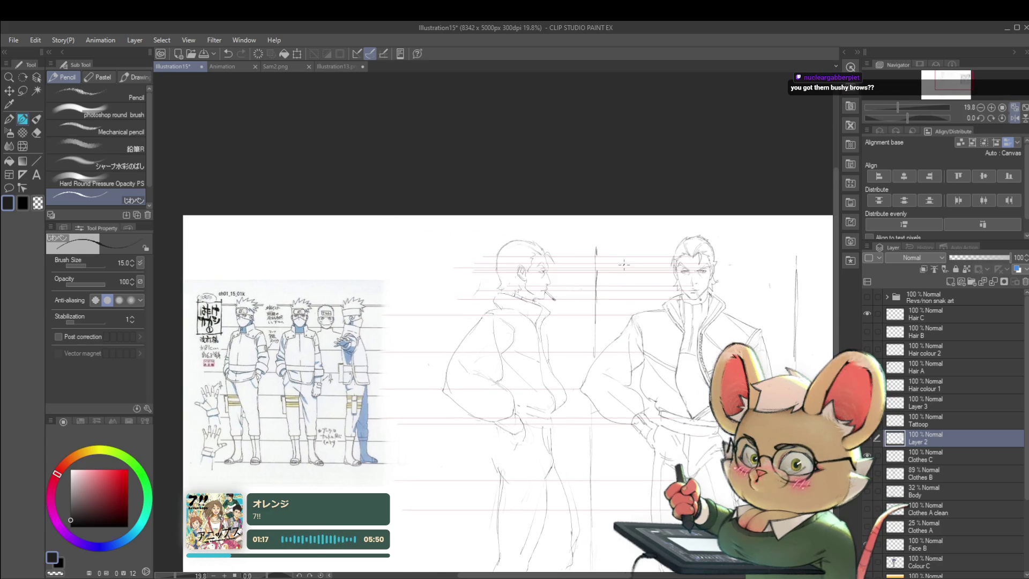
scroll(614, 236, "up", 1)
scroll(614, 236, "up", 1)
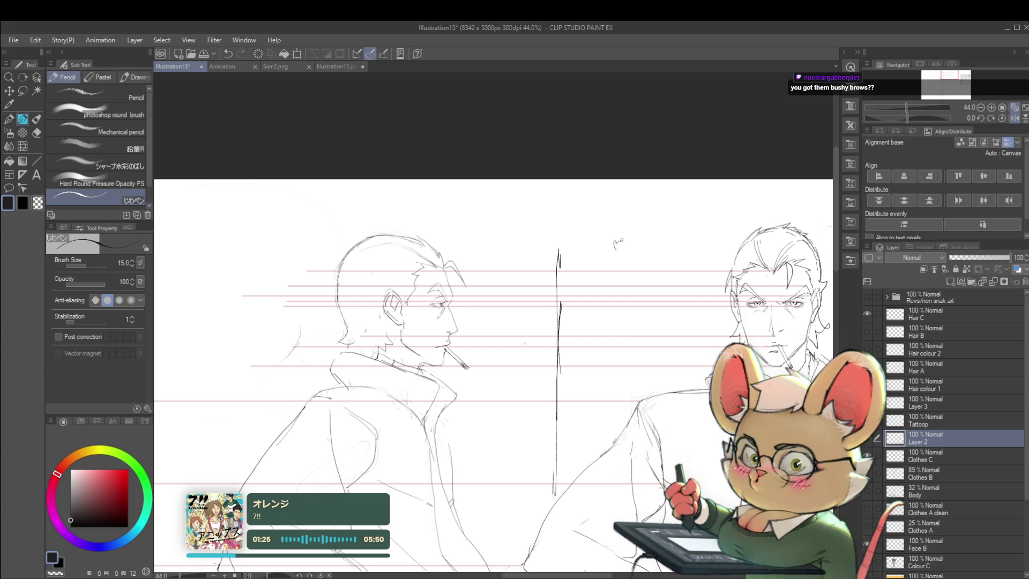
- Add a short stroke above the heads, return to the Clothes C layer and review the sketch mirrored
left_click_drag(620, 247, 660, 237)
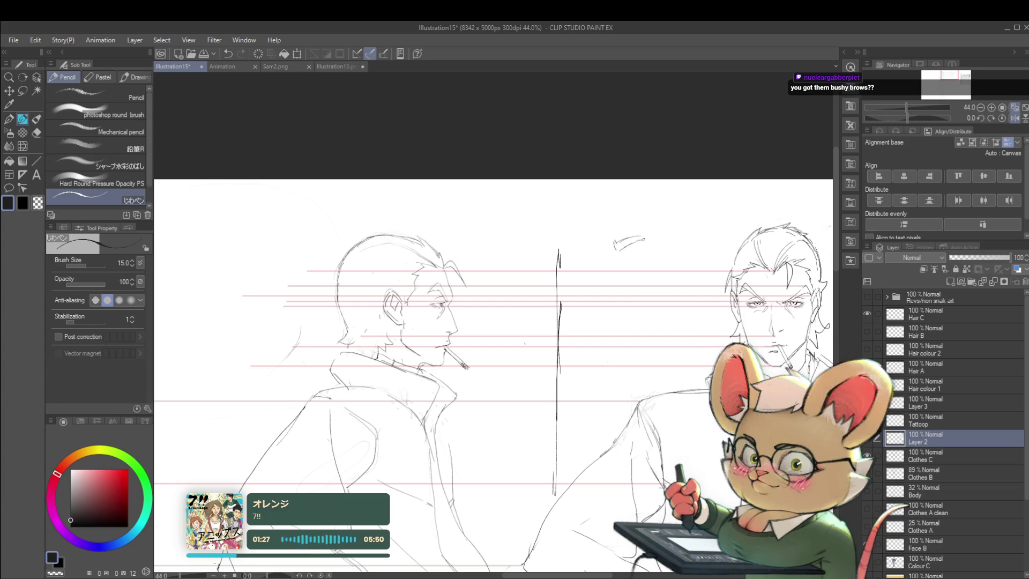
scroll(616, 234, "down", 3)
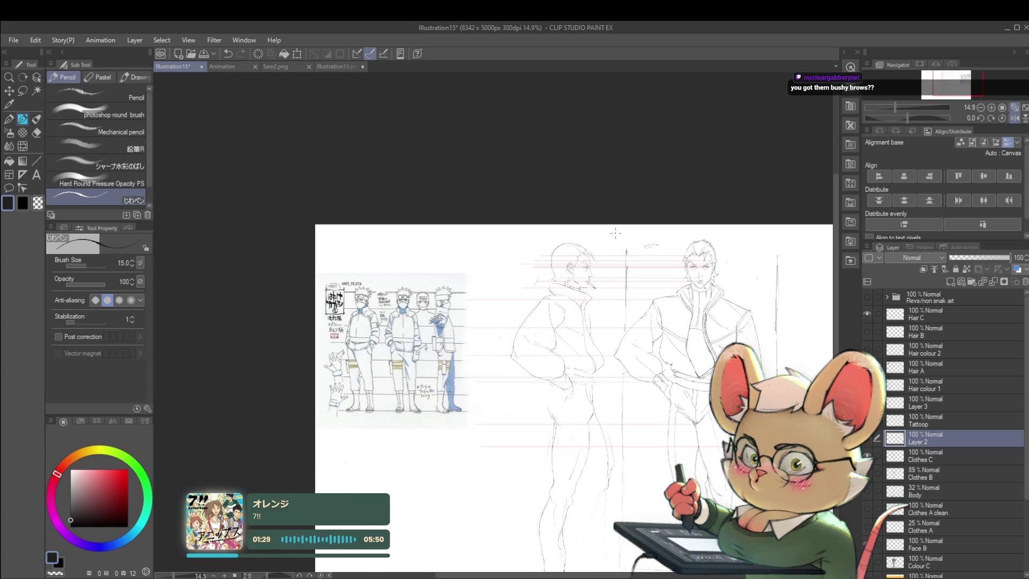
scroll(663, 238, "up", 3)
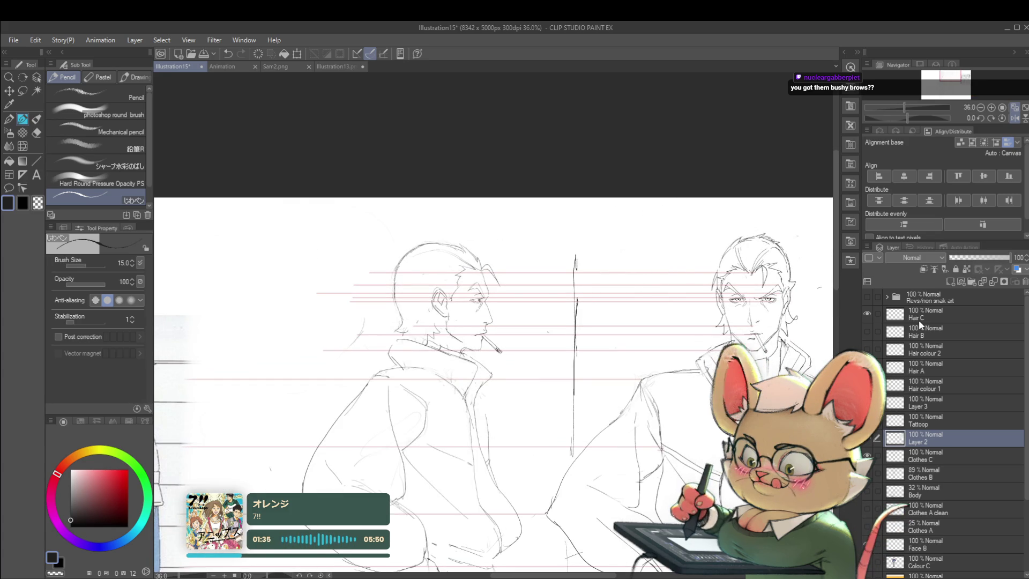
scroll(570, 352, "down", 2)
scroll(570, 351, "down", 1)
scroll(625, 258, "down", 1)
scroll(626, 258, "down", 1)
scroll(630, 259, "down", 1)
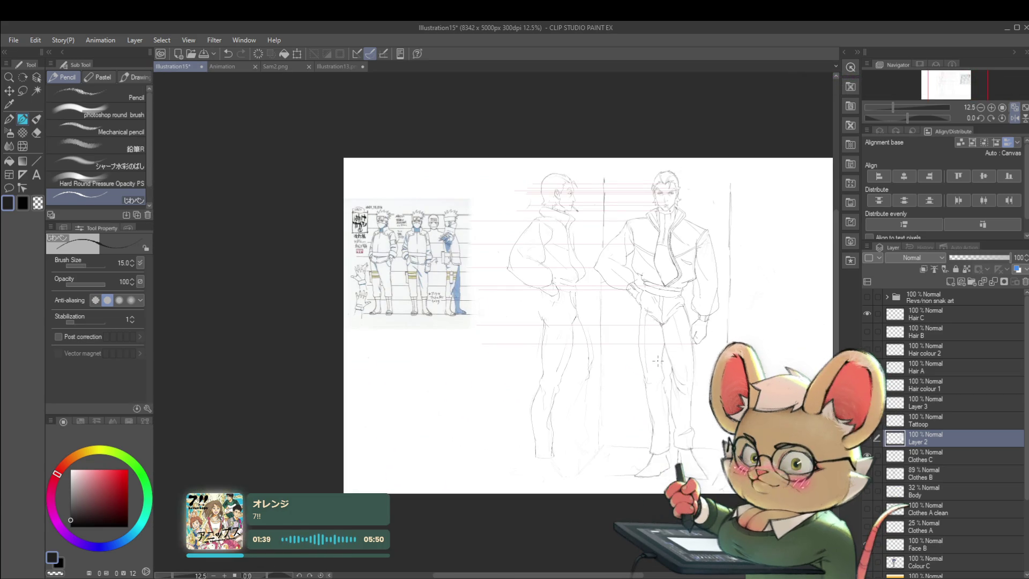
scroll(657, 359, "up", 2)
scroll(529, 172, "up", 3)
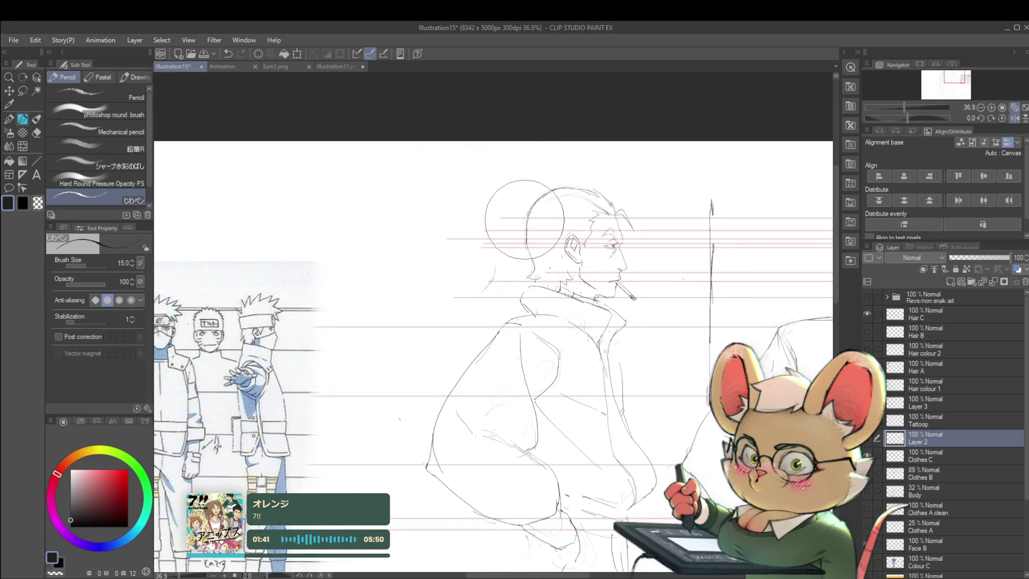
key("ctrl+bracketleft")
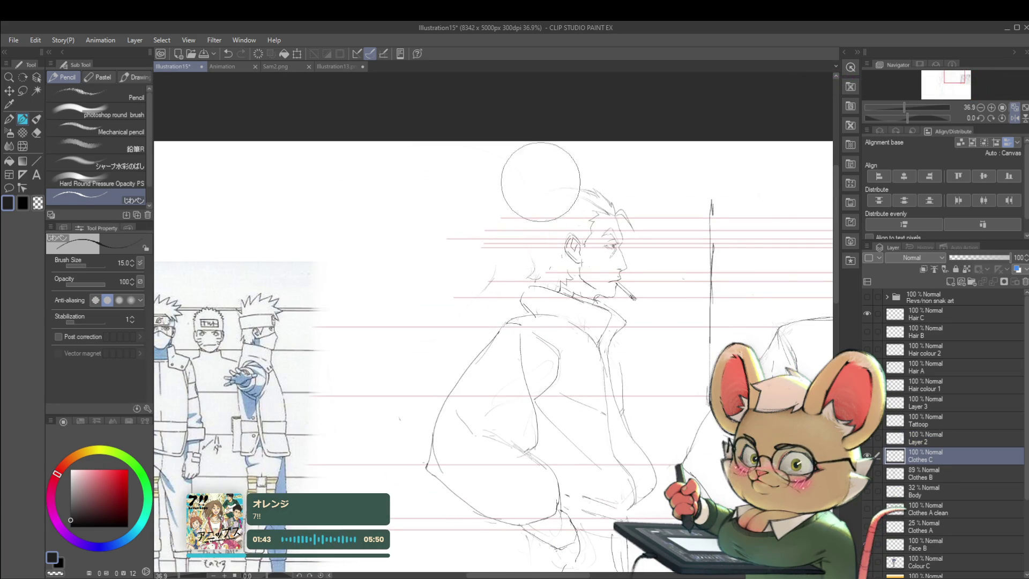
scroll(532, 195, "down", 3)
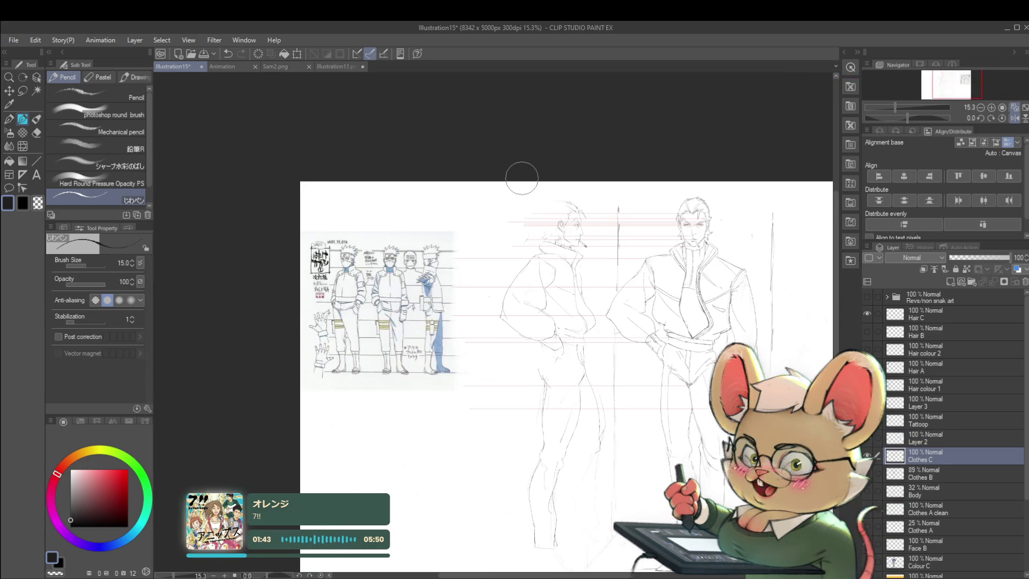
left_click(1005, 118)
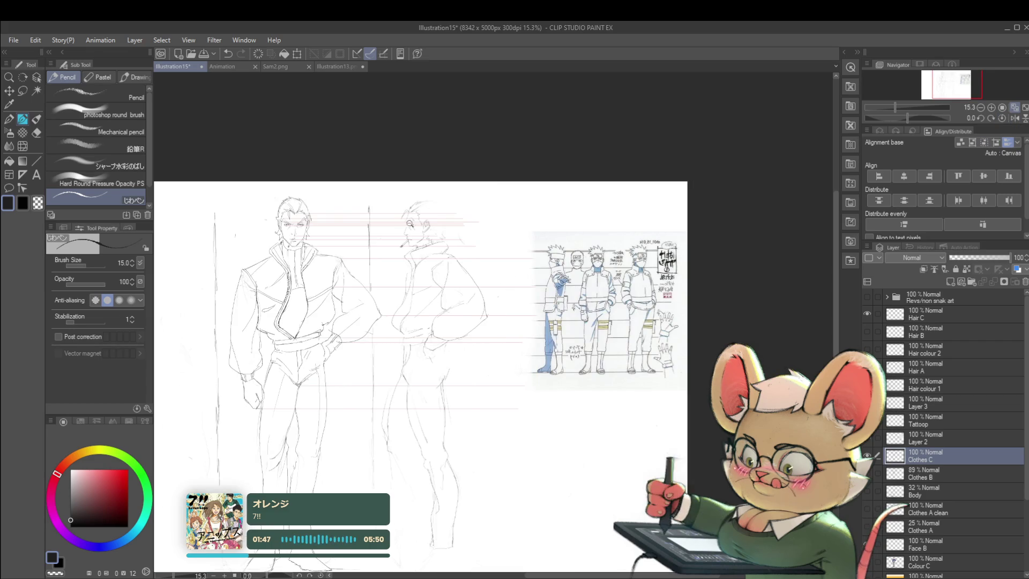
scroll(403, 222, "up", 3)
scroll(403, 223, "up", 2)
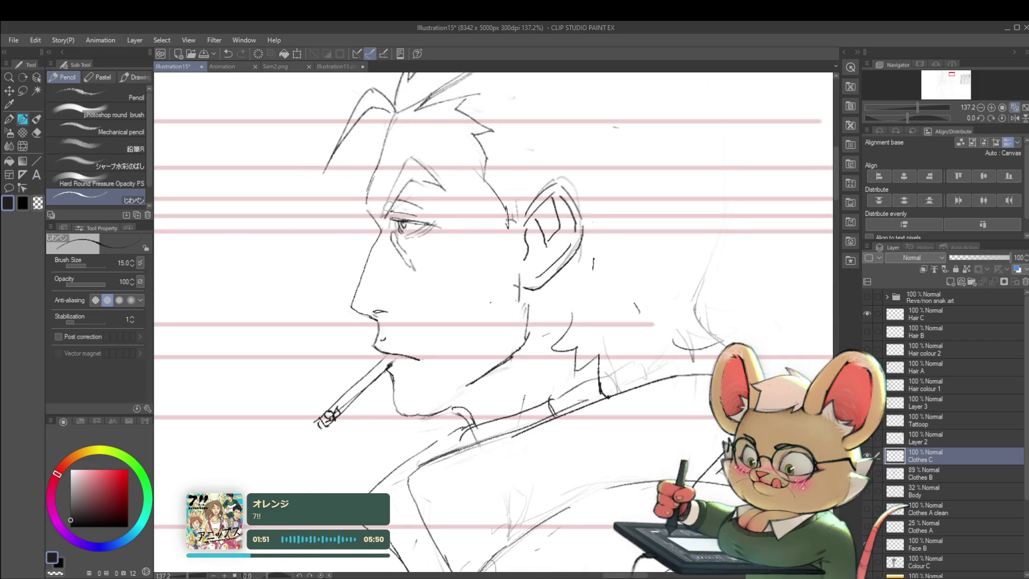
scroll(364, 126, "down", 2)
scroll(364, 127, "down", 2)
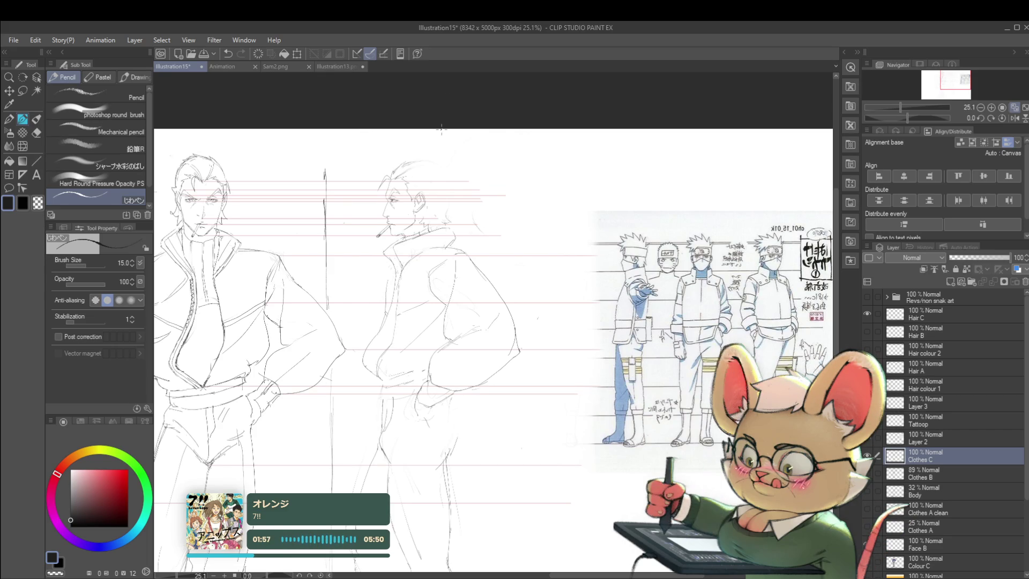
scroll(417, 227, "up", 2)
scroll(417, 226, "up", 1)
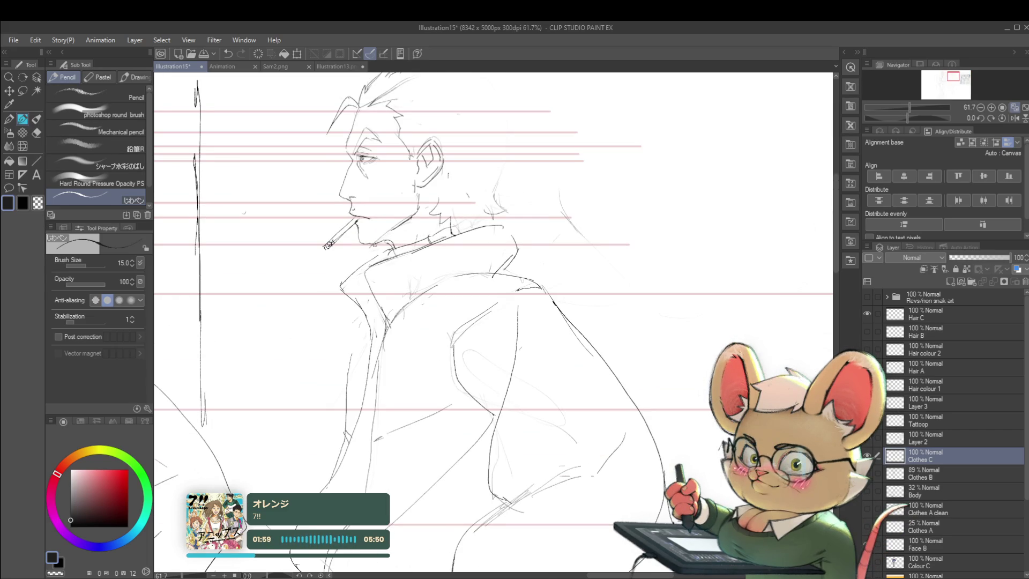
scroll(516, 215, "down", 3)
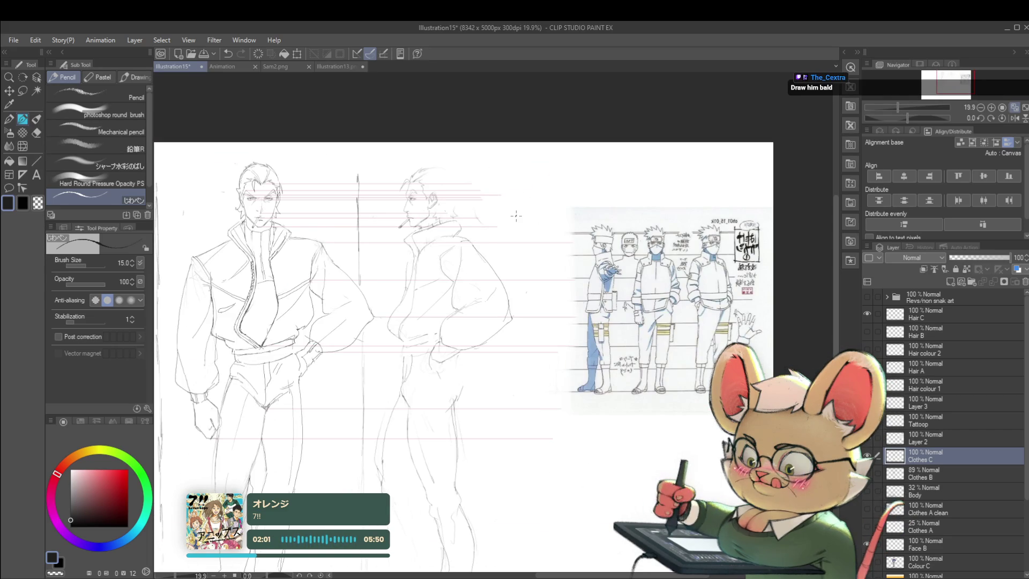
scroll(435, 220, "up", 1)
scroll(456, 214, "down", 2)
scroll(455, 214, "up", 3)
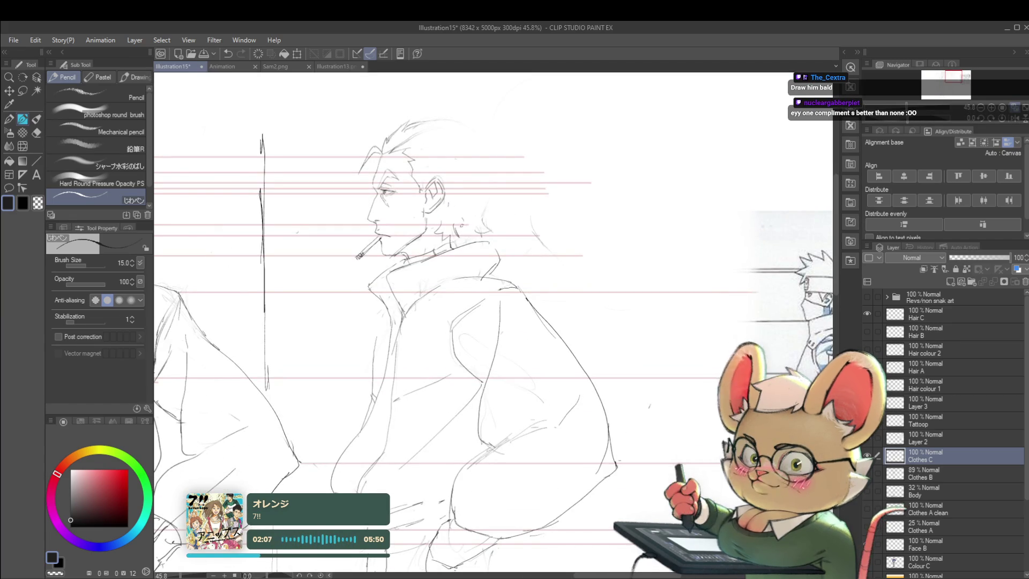
scroll(494, 322, "down", 2)
left_click_drag(241, 322, 539, 322)
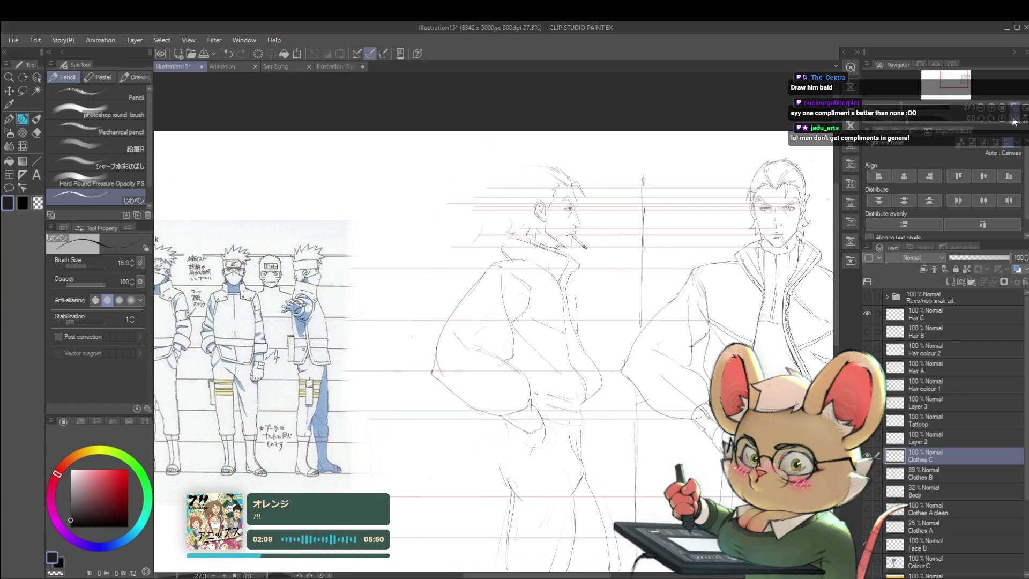
scroll(547, 238, "up", 1)
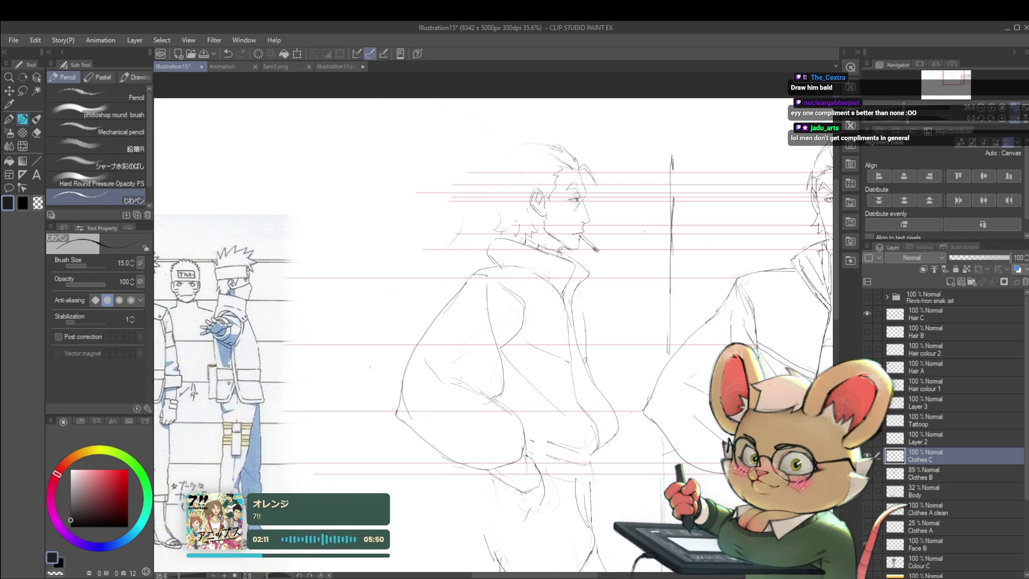
scroll(546, 213, "down", 2)
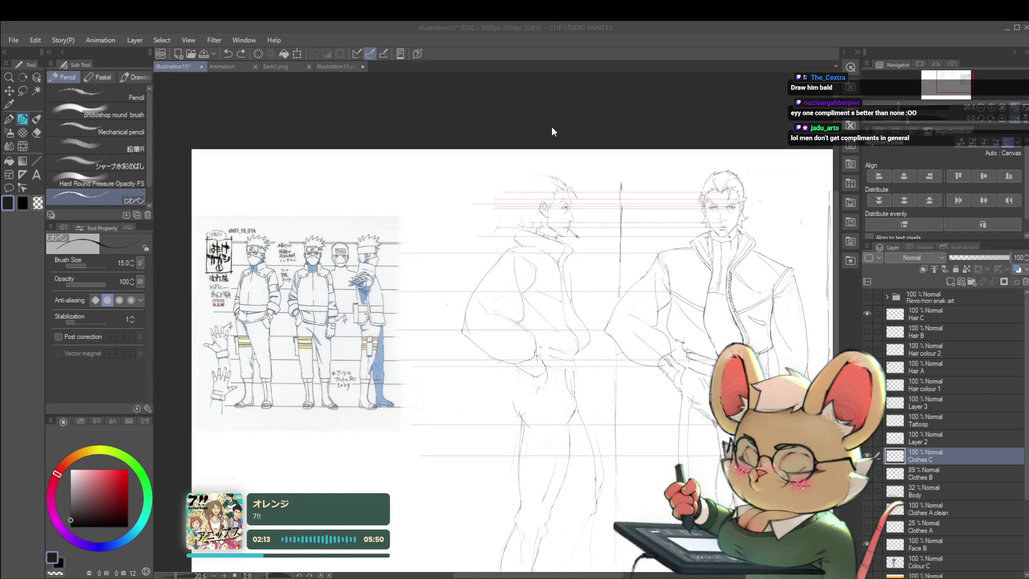
left_click(592, 230)
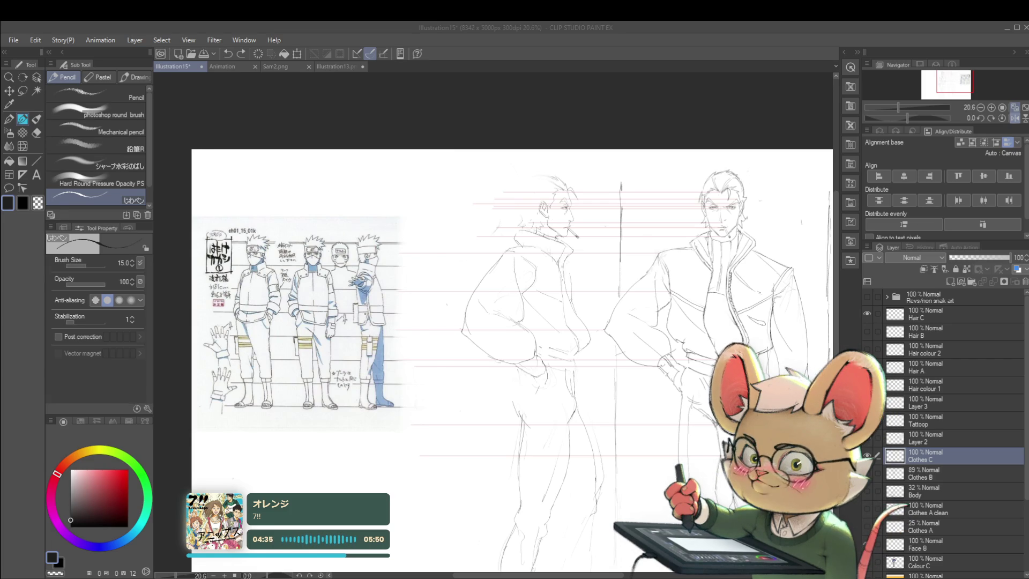
- Draw a long horizontal guide across the heads and sketch the top of the profile man's head, checking mirrored
left_click(1005, 117)
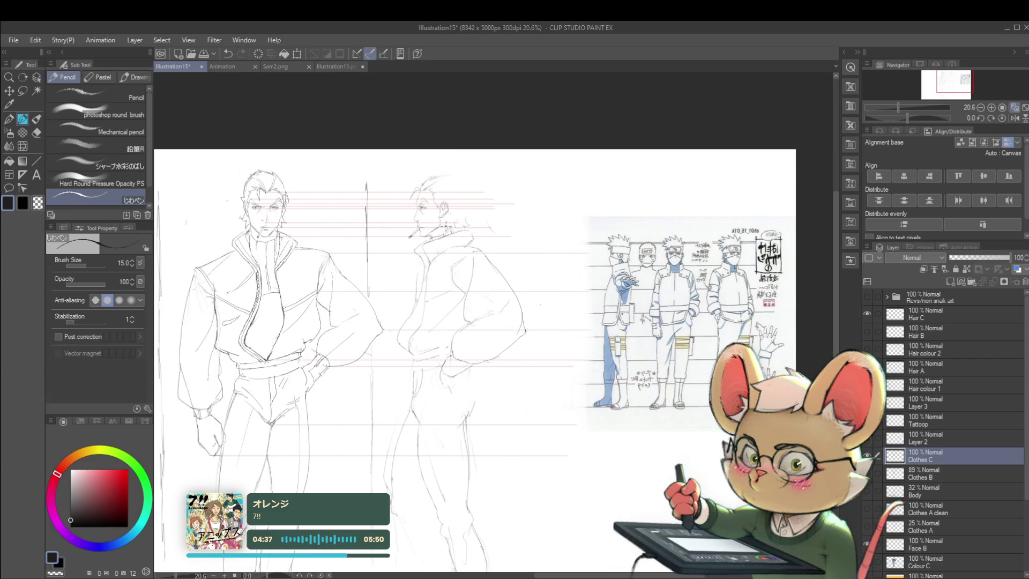
scroll(450, 230, "up", 3)
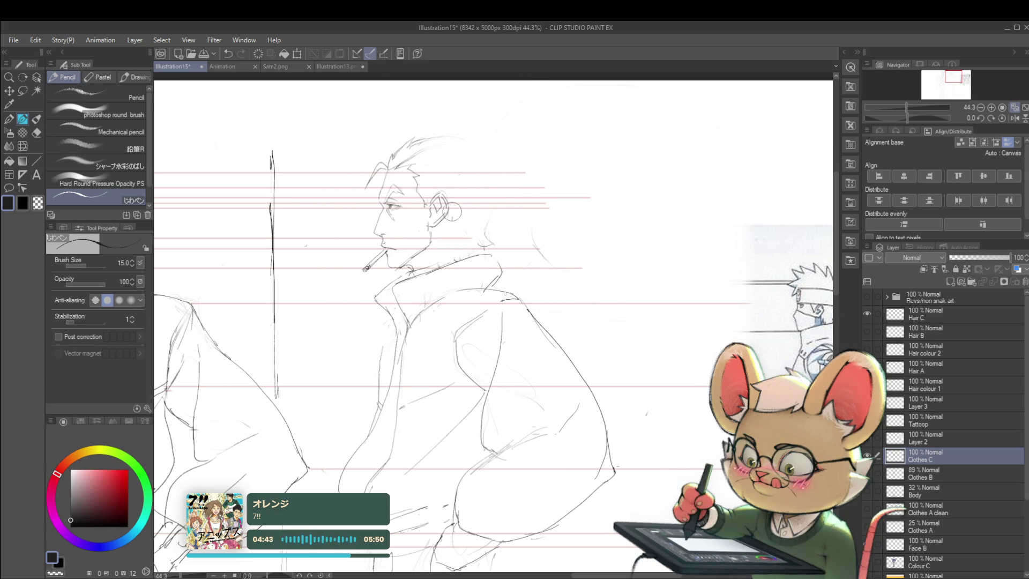
scroll(429, 250, "down", 4)
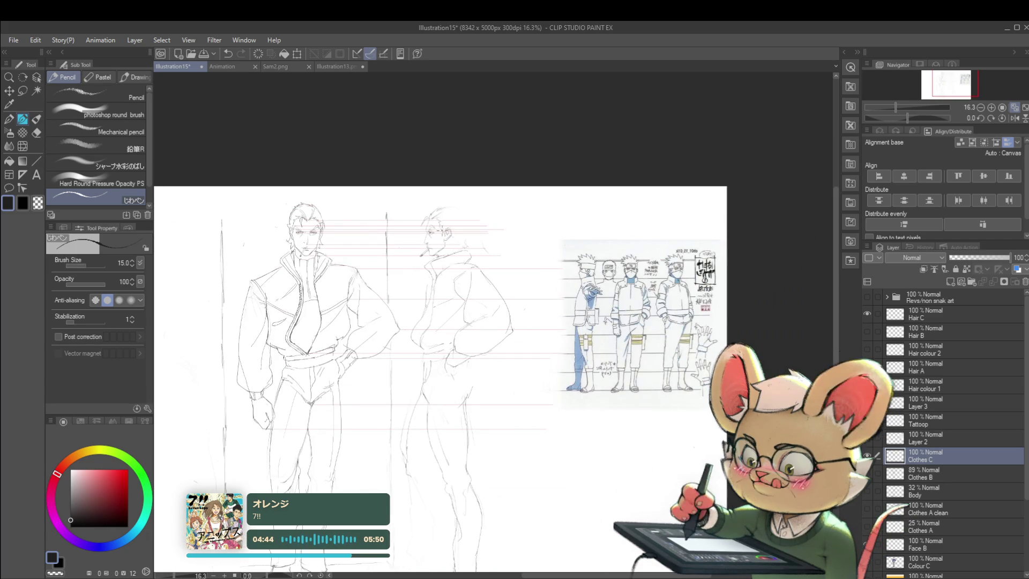
scroll(430, 249, "up", 2)
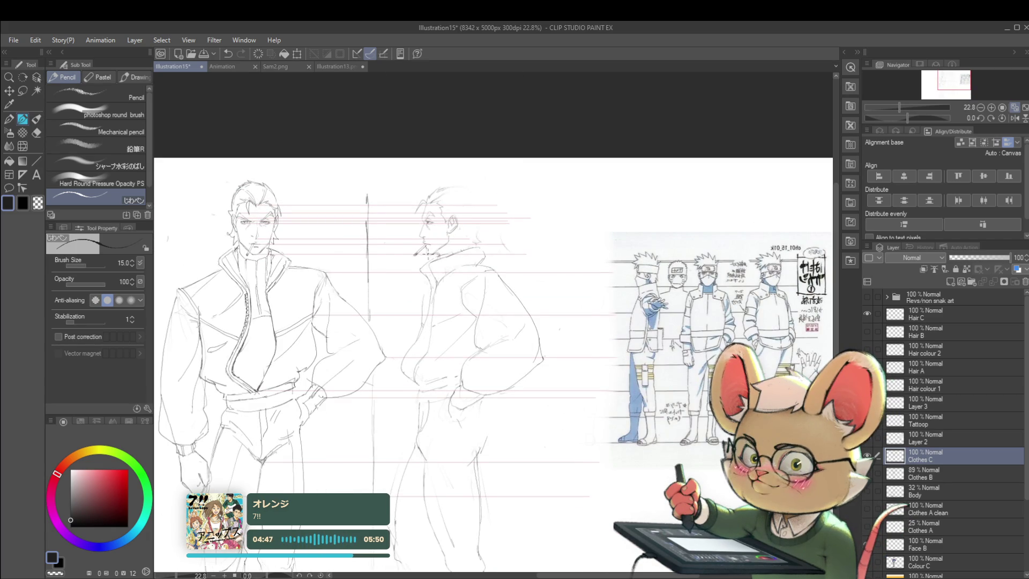
left_click_drag(249, 183, 522, 183)
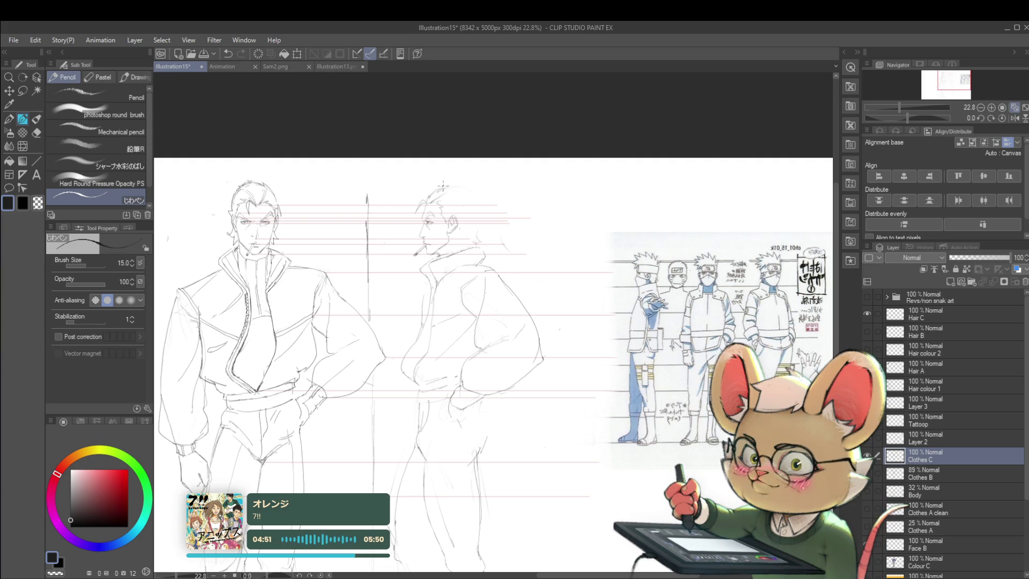
left_click_drag(447, 186, 477, 192)
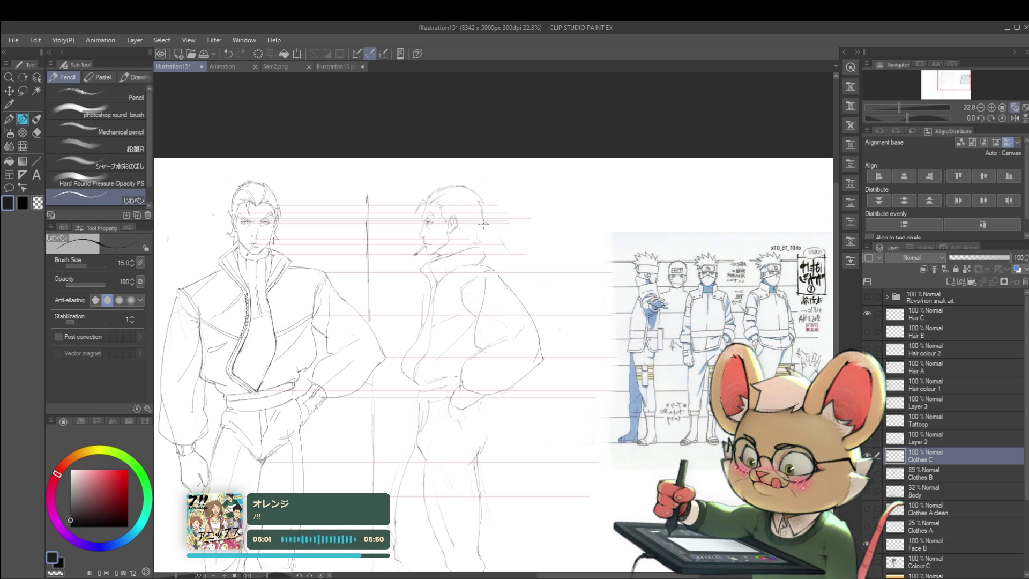
scroll(482, 201, "down", 2)
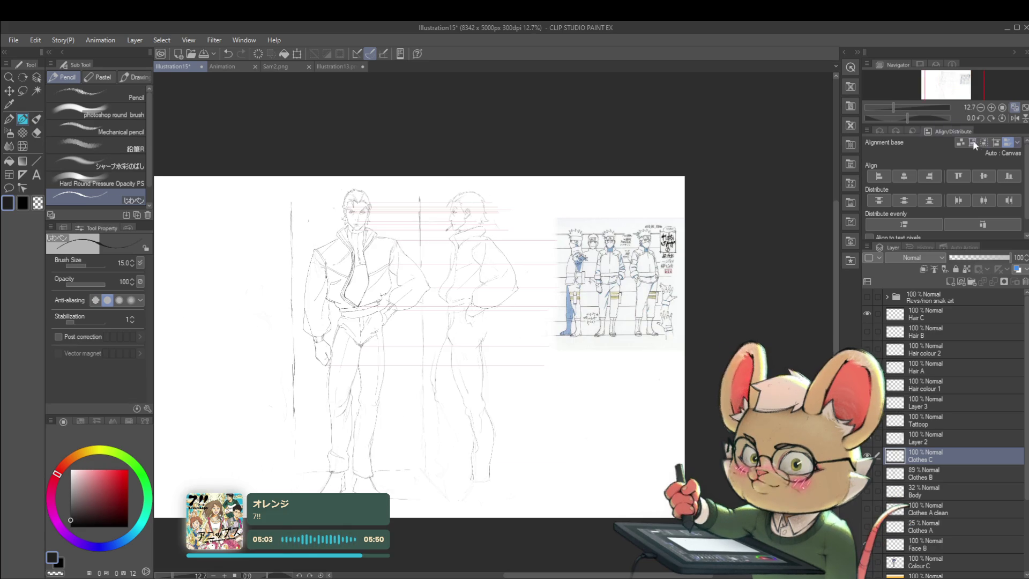
left_click(1014, 118)
scroll(511, 206, "up", 2)
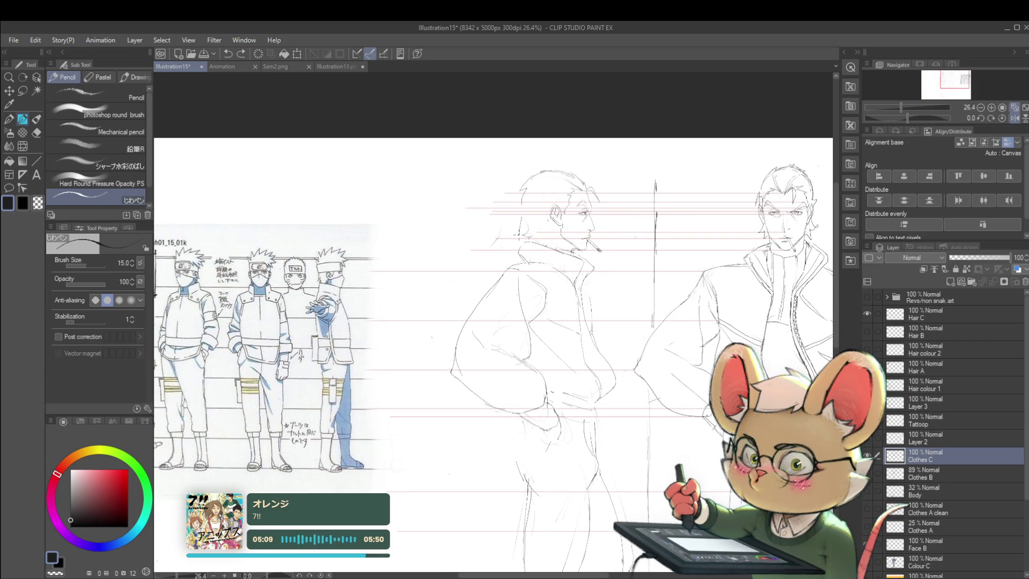
scroll(552, 159, "down", 2)
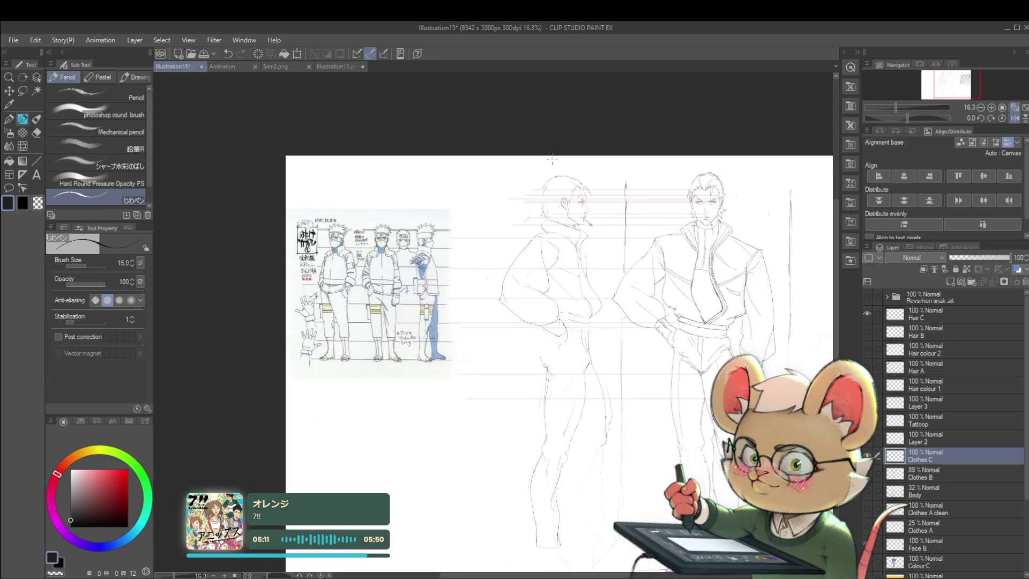
scroll(552, 159, "up", 4)
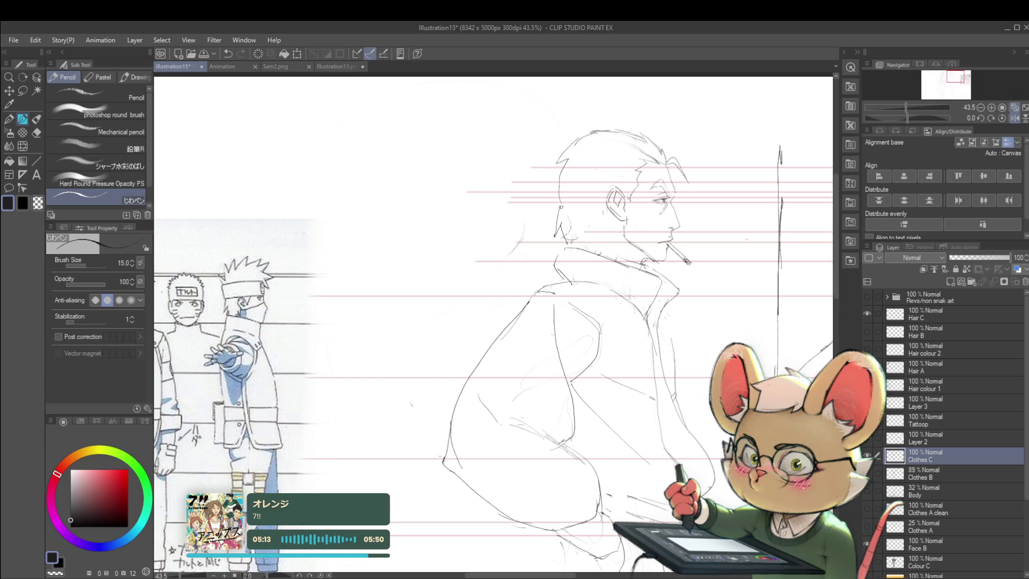
scroll(562, 209, "down", 2)
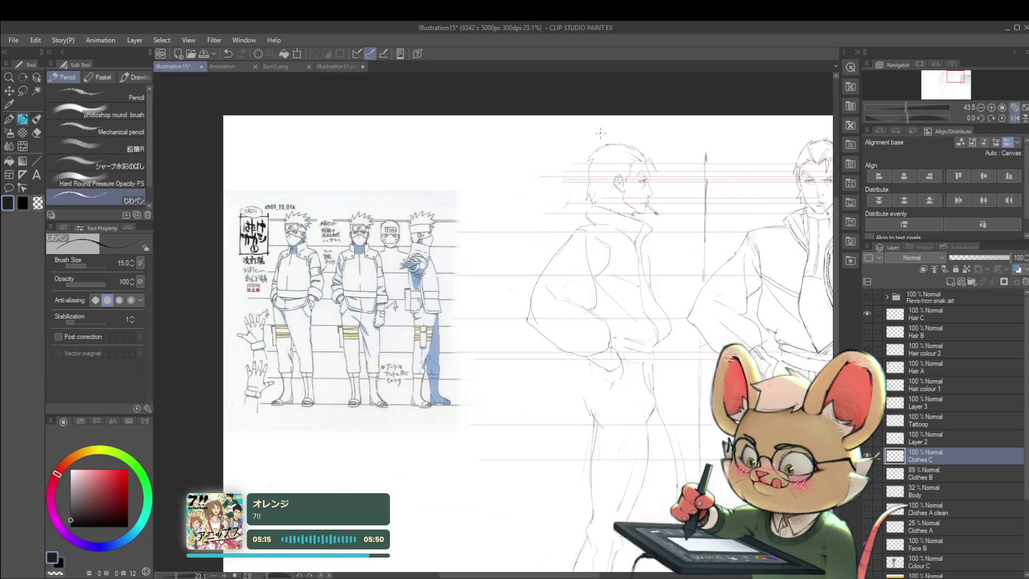
scroll(721, 180, "up", 1)
scroll(721, 180, "up", 1)
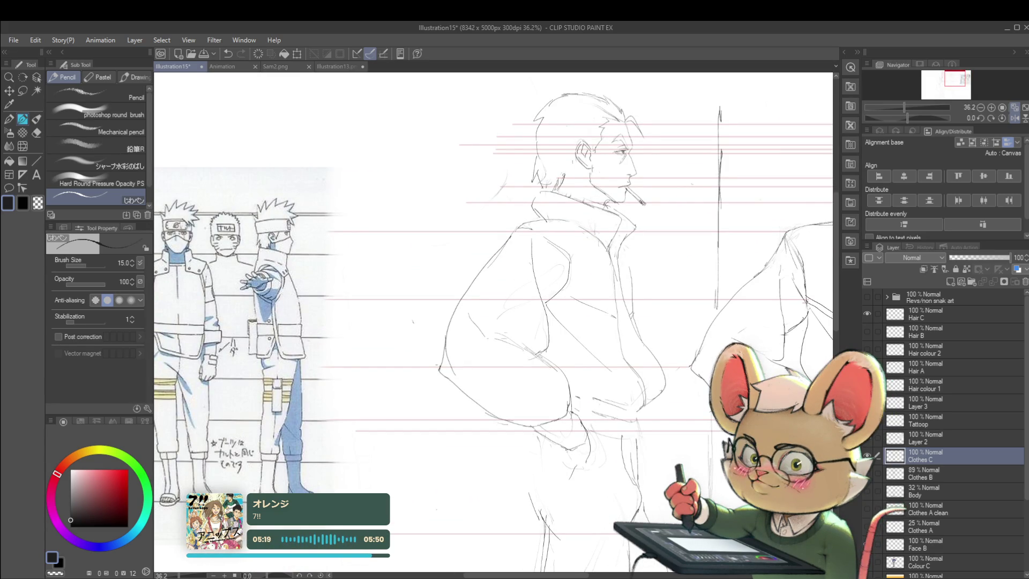
scroll(721, 179, "down", 2)
scroll(721, 180, "up", 1)
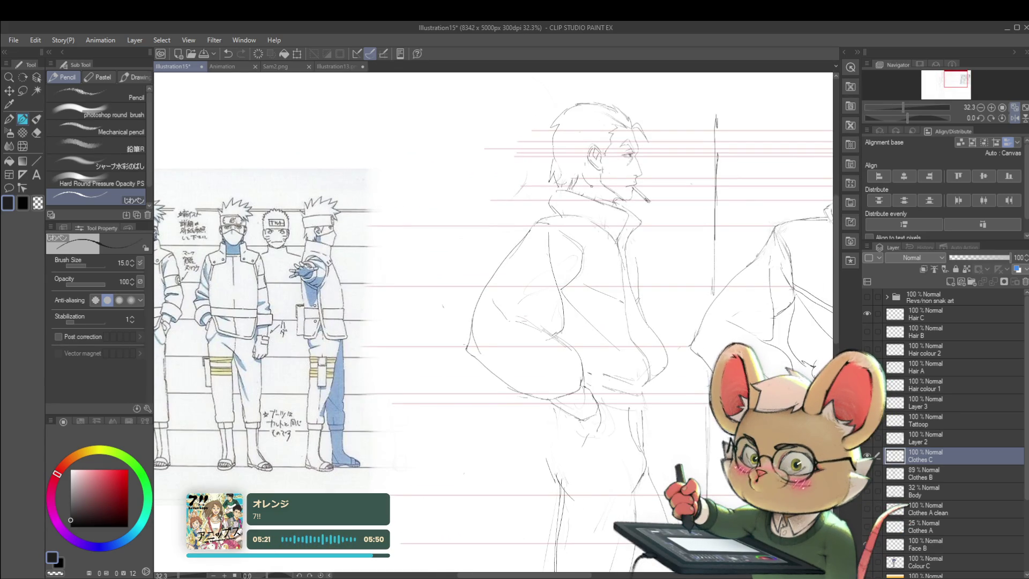
scroll(559, 156, "down", 3)
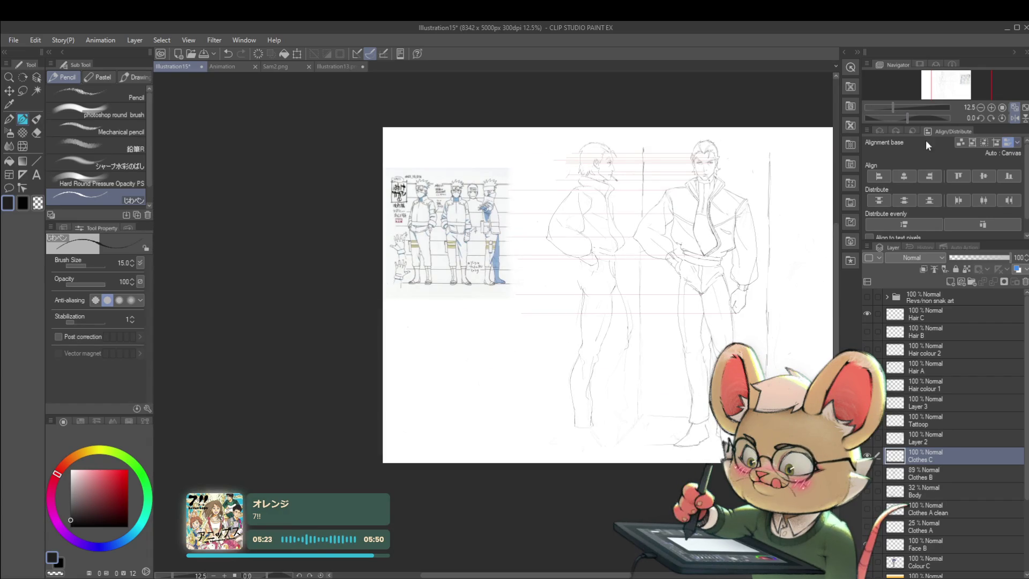
left_click(1015, 109)
scroll(482, 317, "up", 1)
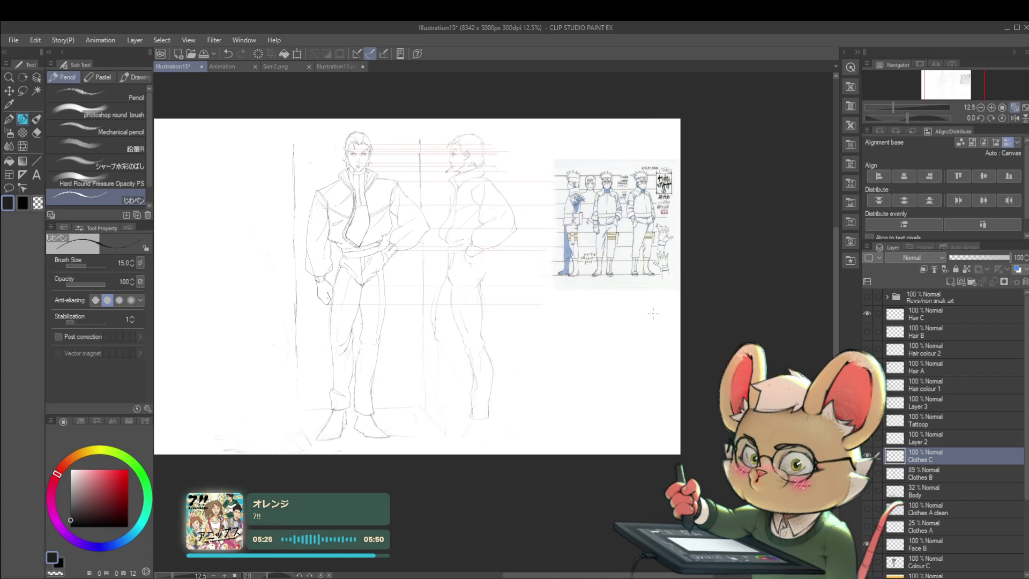
scroll(482, 318, "up", 1)
scroll(566, 322, "up", 1)
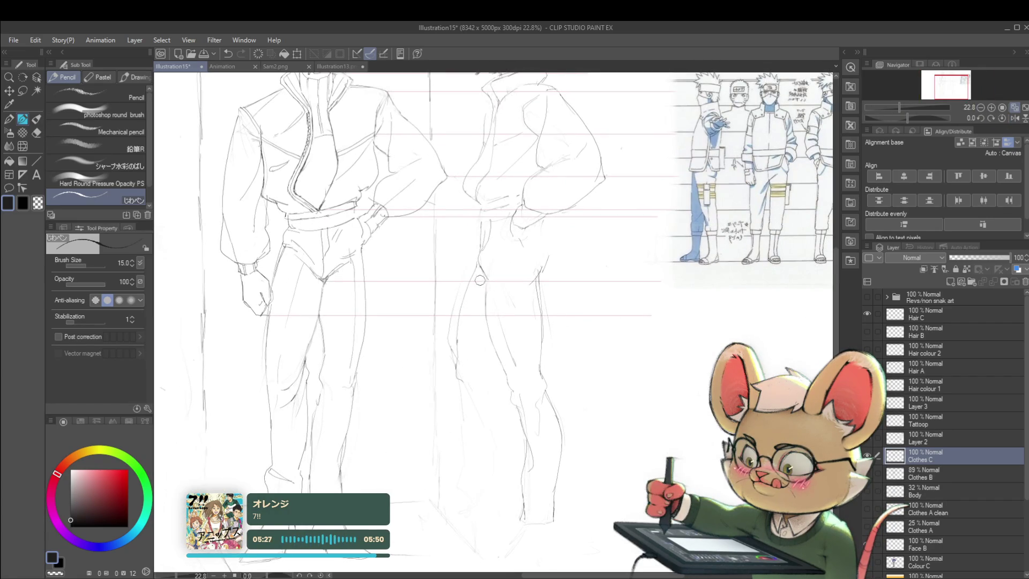
scroll(566, 321, "down", 1)
scroll(553, 307, "down", 1)
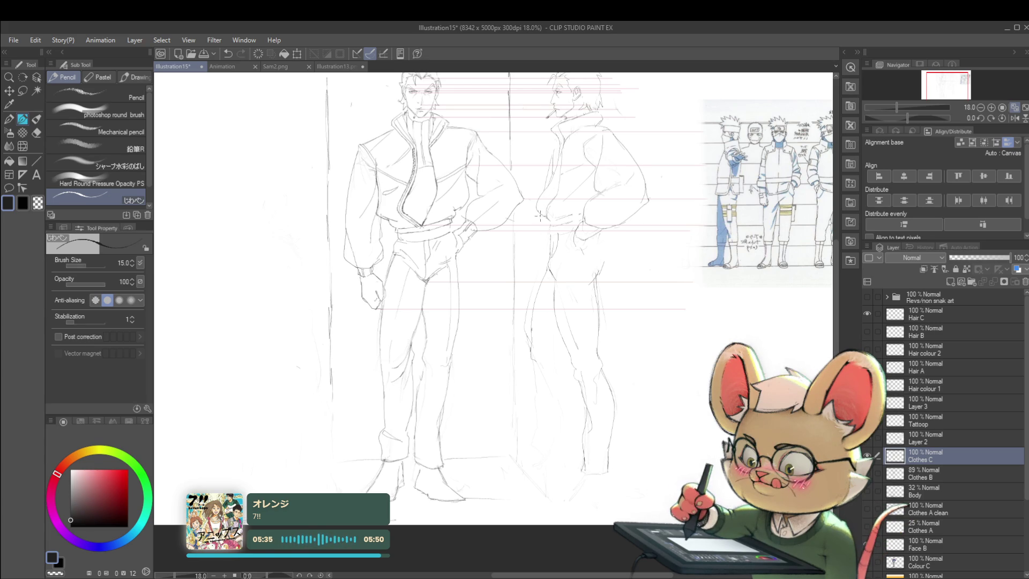
scroll(617, 153, "down", 2)
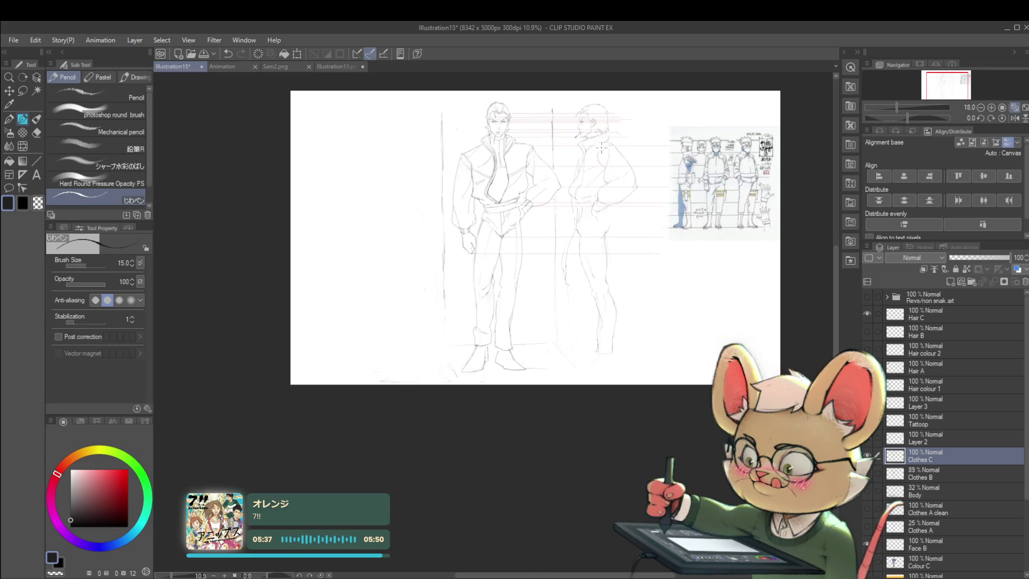
scroll(602, 149, "up", 2)
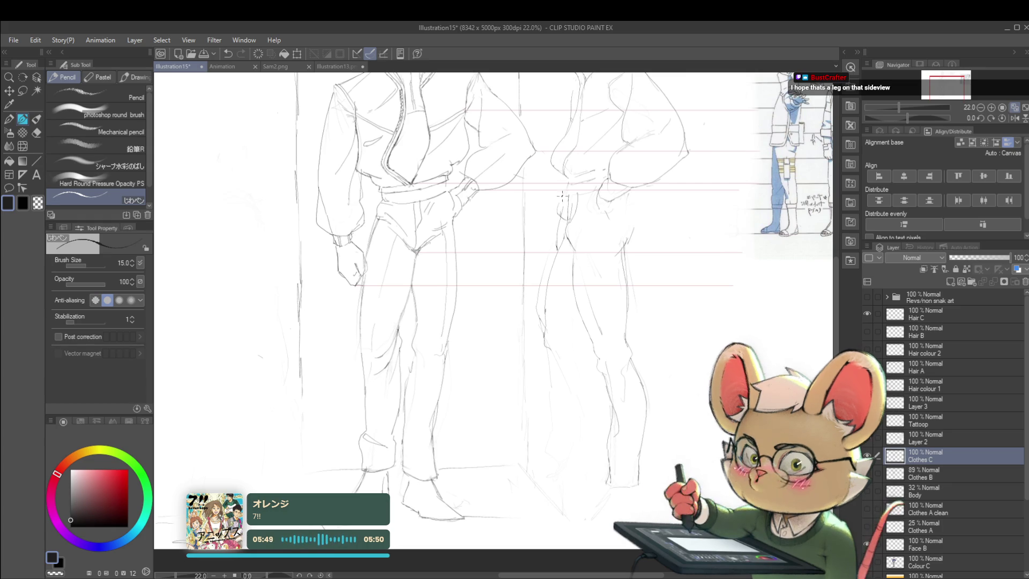
scroll(564, 145, "down", 2)
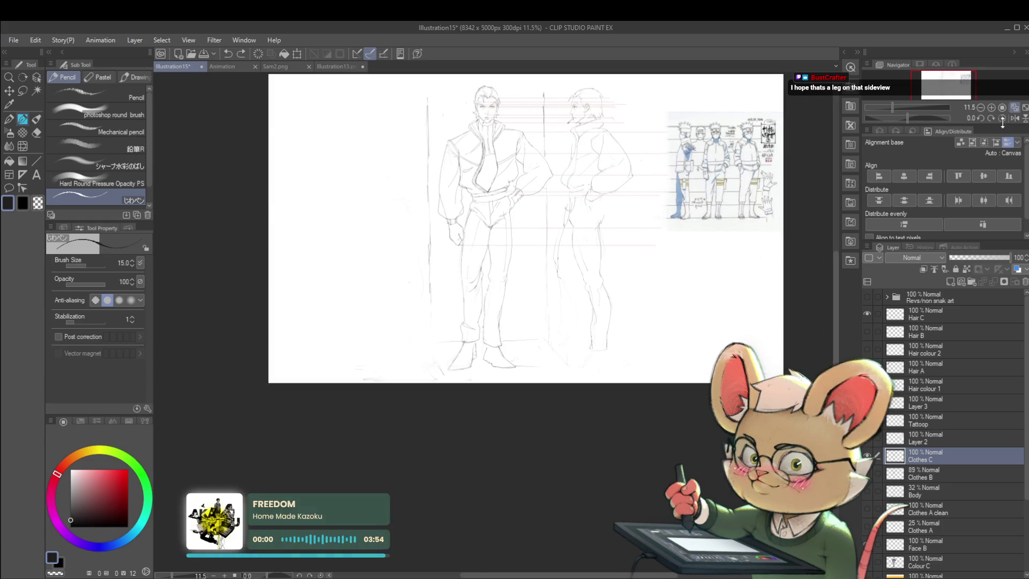
- Sketch strokes down the profile man's leg, flipping the view to check proportions
key("h")
scroll(466, 234, "up", 1)
scroll(467, 269, "up", 1)
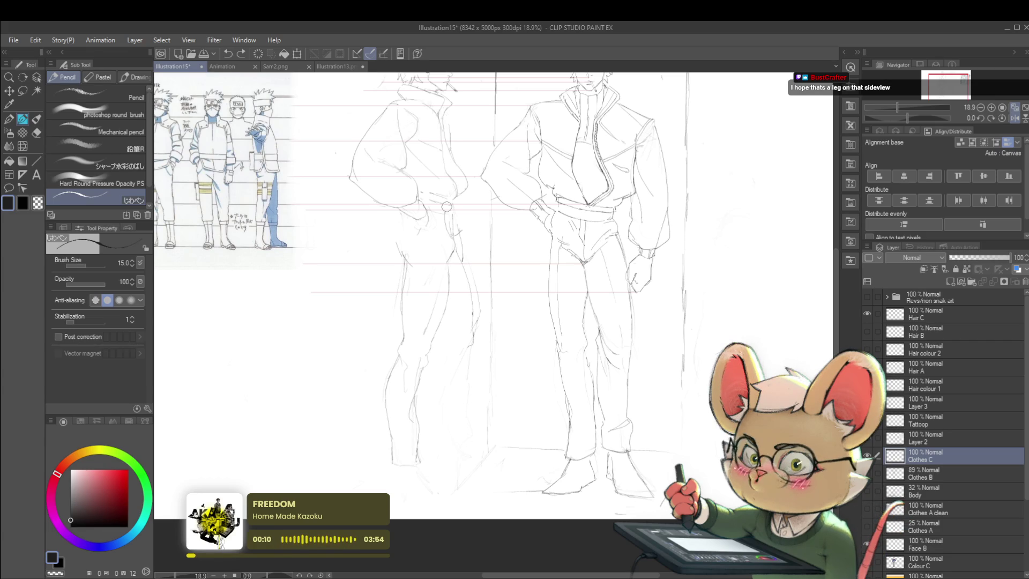
left_click(1015, 119)
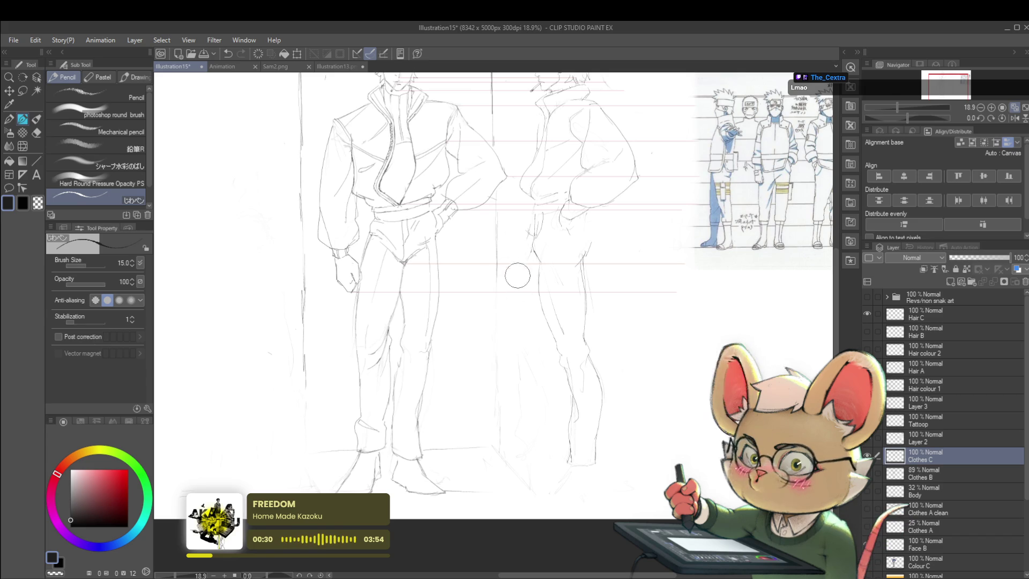
left_click_drag(528, 240, 518, 280)
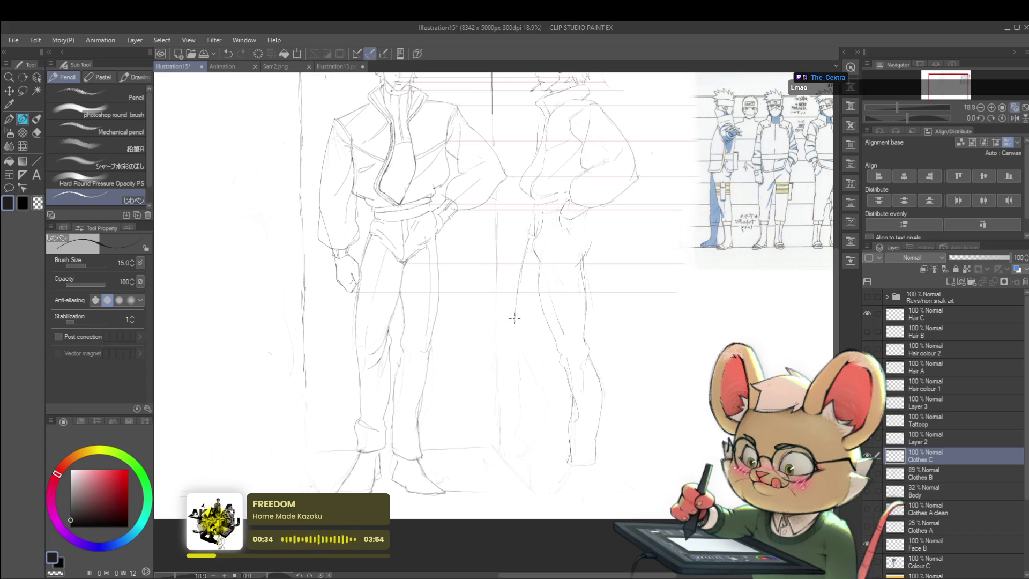
left_click_drag(515, 329, 519, 354)
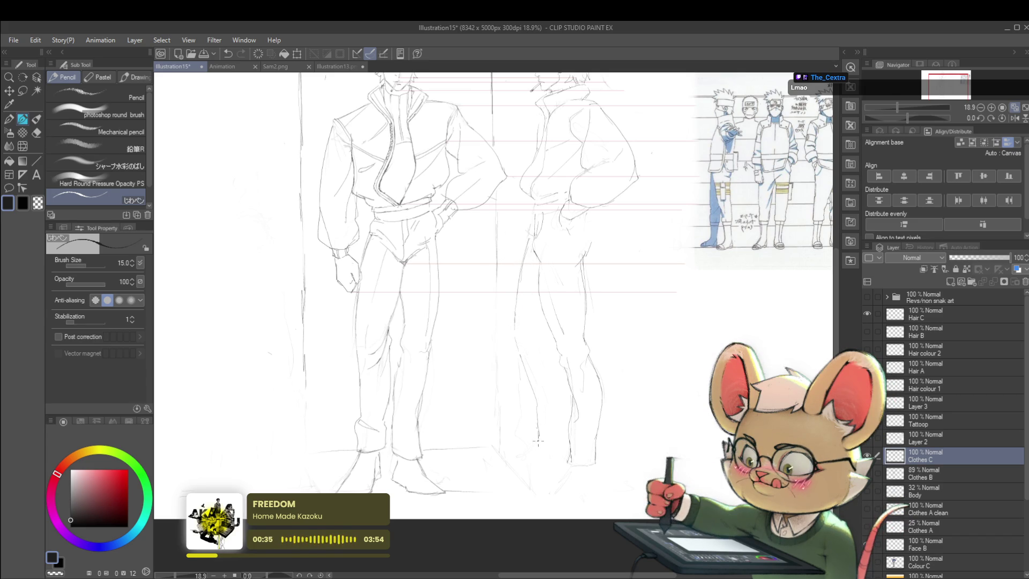
scroll(538, 415, "down", 5)
scroll(537, 415, "down", 1)
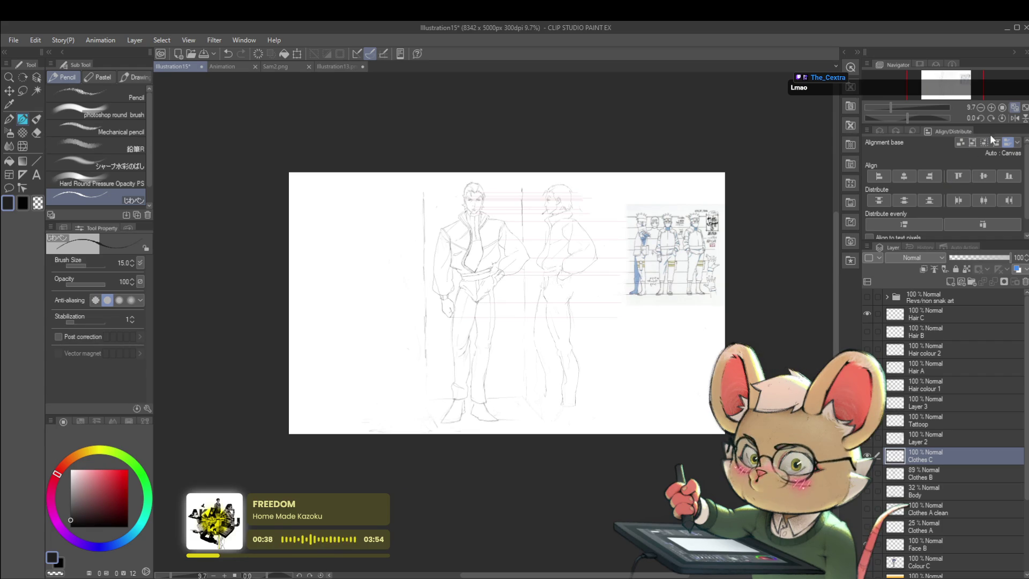
left_click(1016, 118)
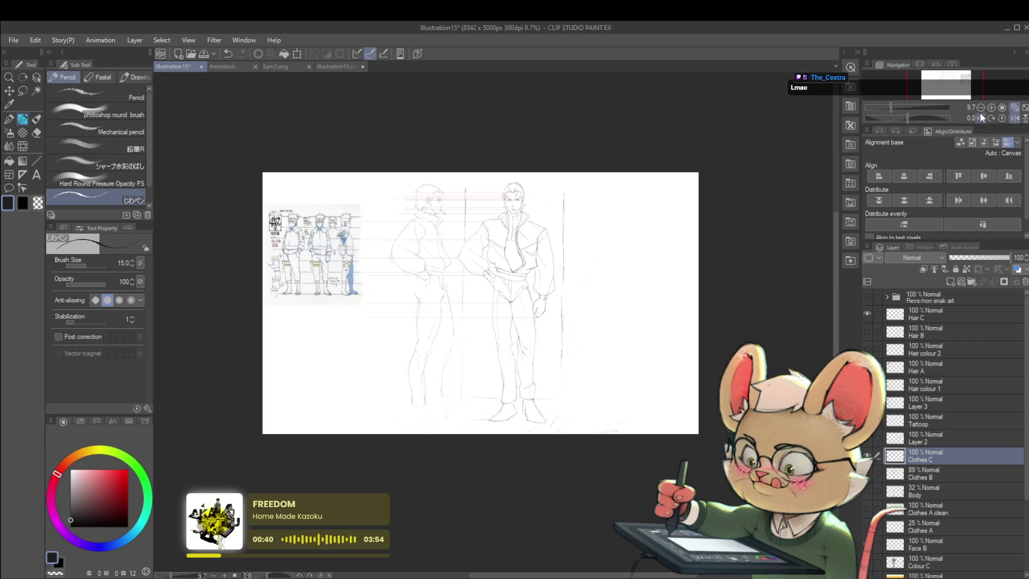
scroll(464, 391, "up", 2)
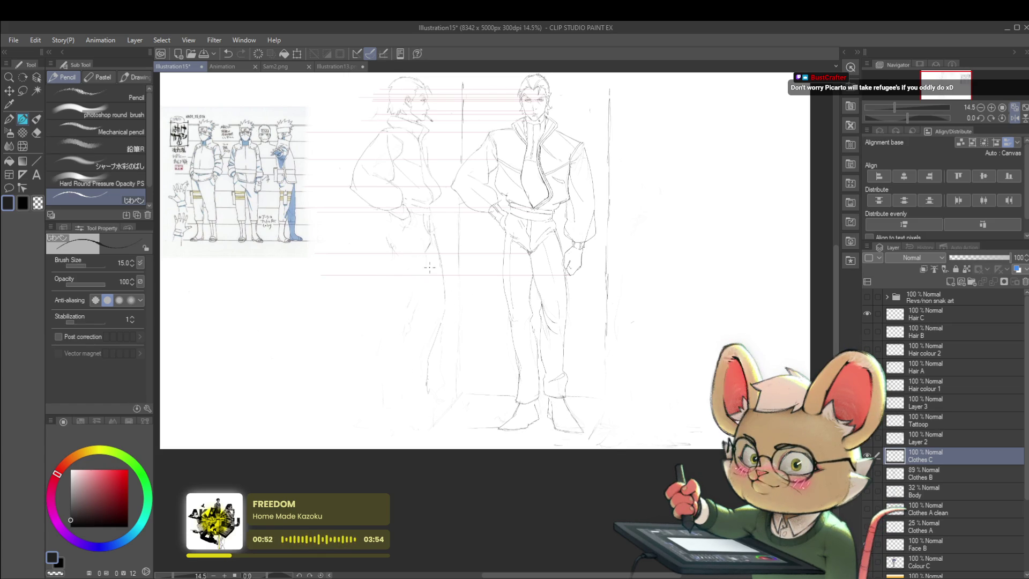
left_click_drag(395, 249, 385, 406)
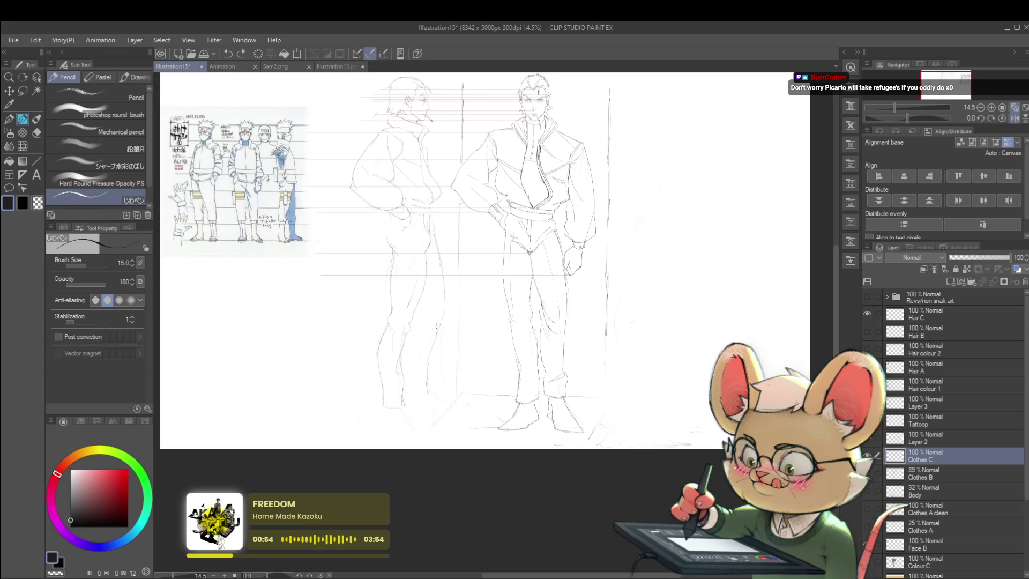
key("m")
left_click_drag(431, 277, 426, 402)
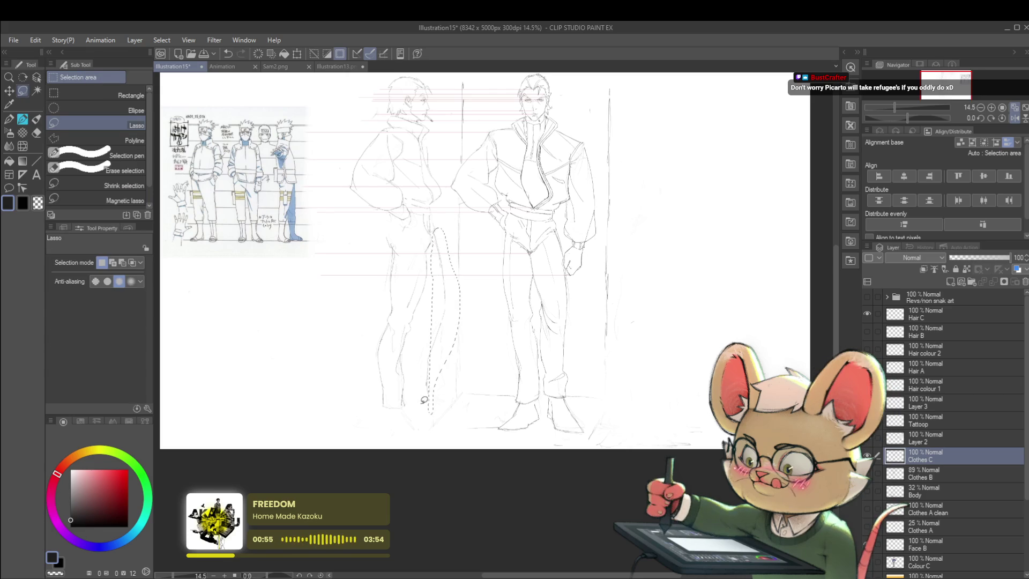
key("ctrl+t")
left_click_drag(448, 275, 444, 277)
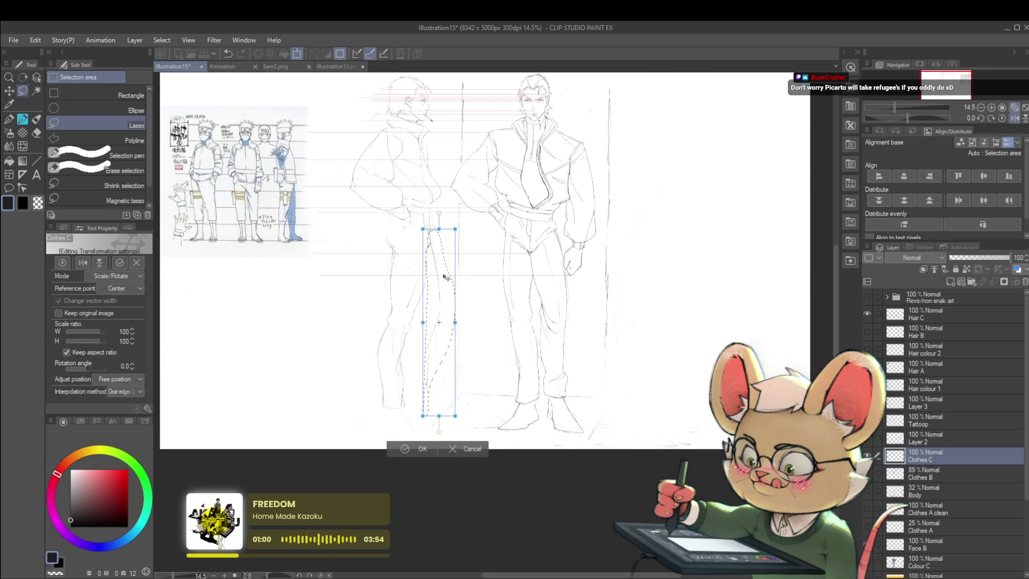
key("Return")
key("minus")
key("ctrl+d")
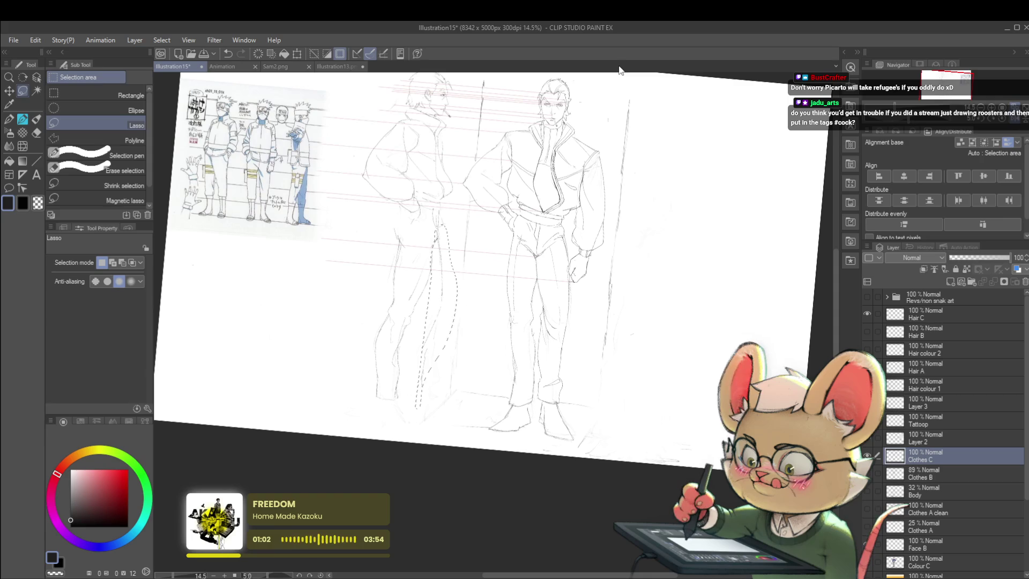
left_click(997, 119)
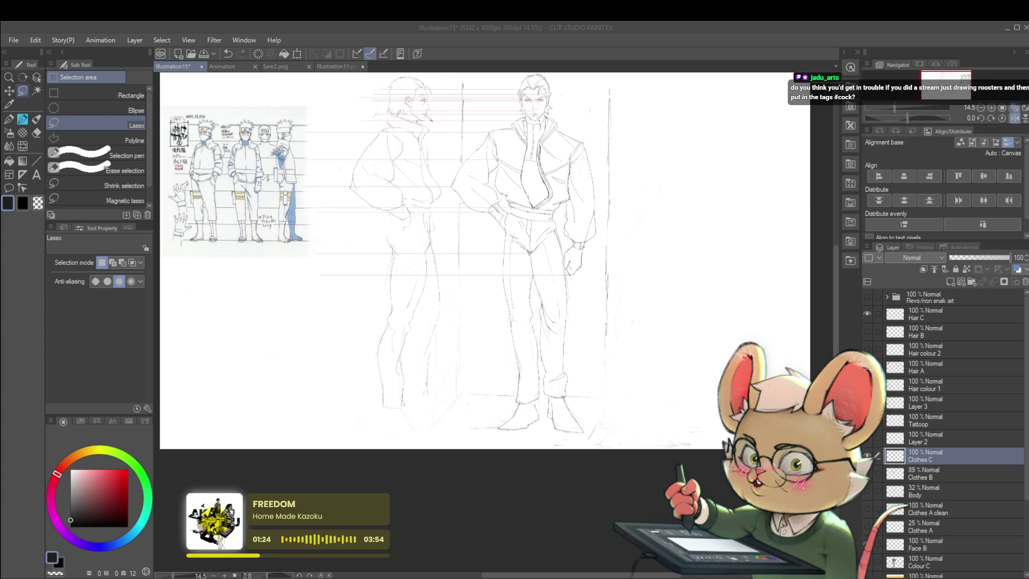
key("h")
scroll(570, 228, "up", 3)
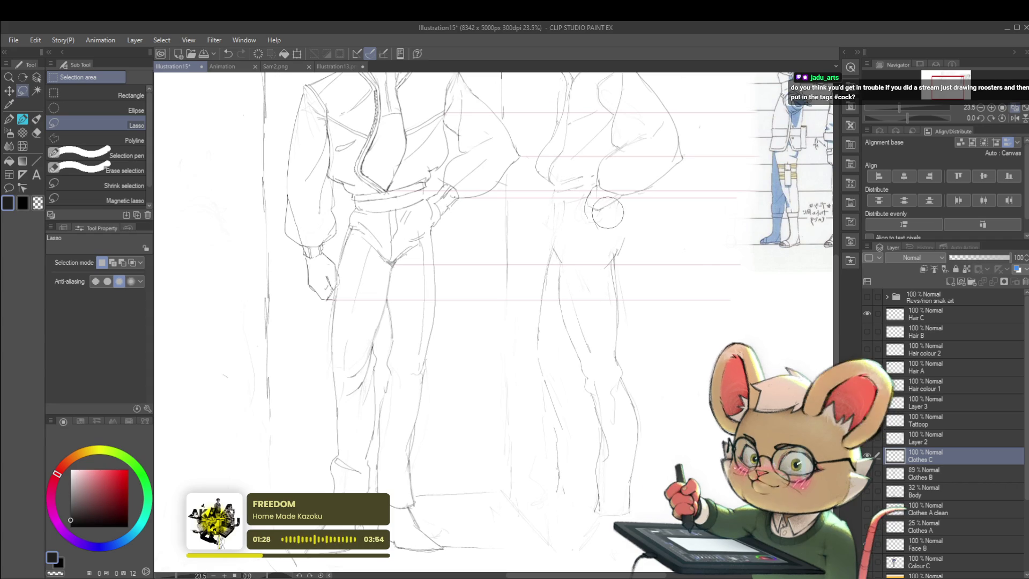
- With the Real G-Pen, add strokes to the profile figure's leg and foot
key("p")
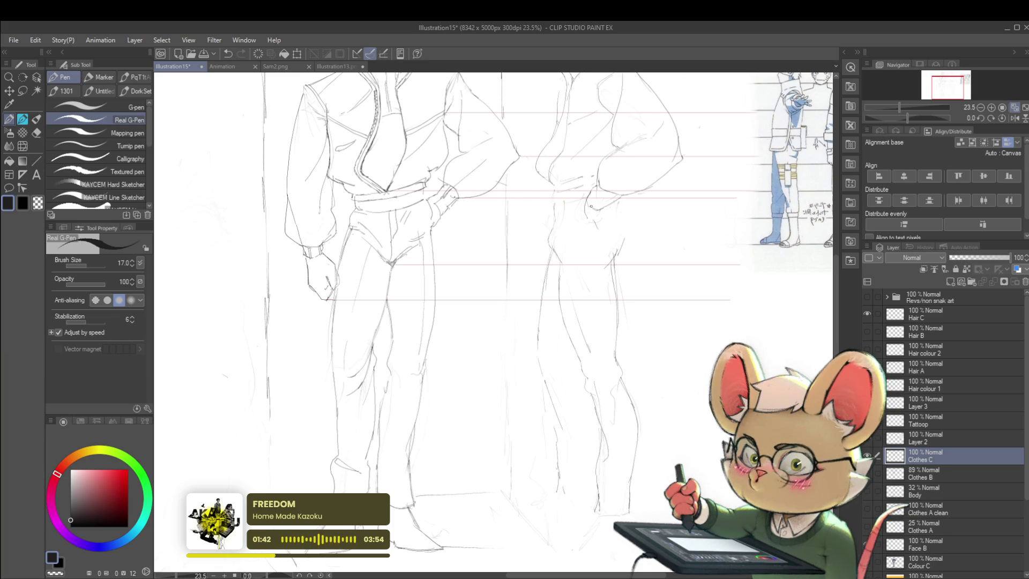
scroll(594, 205, "down", 2)
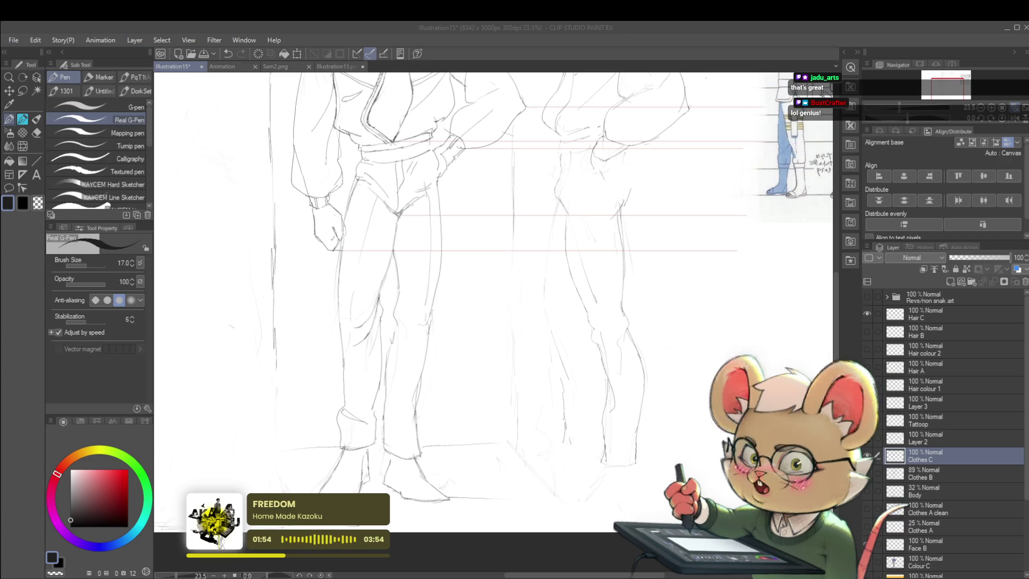
left_click_drag(483, 322, 457, 318)
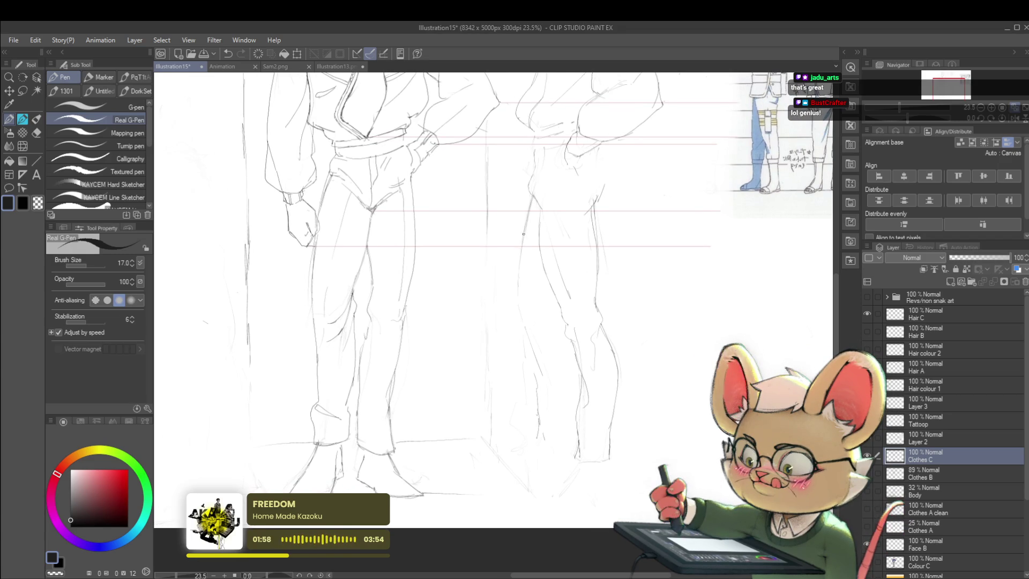
left_click_drag(521, 301, 544, 393)
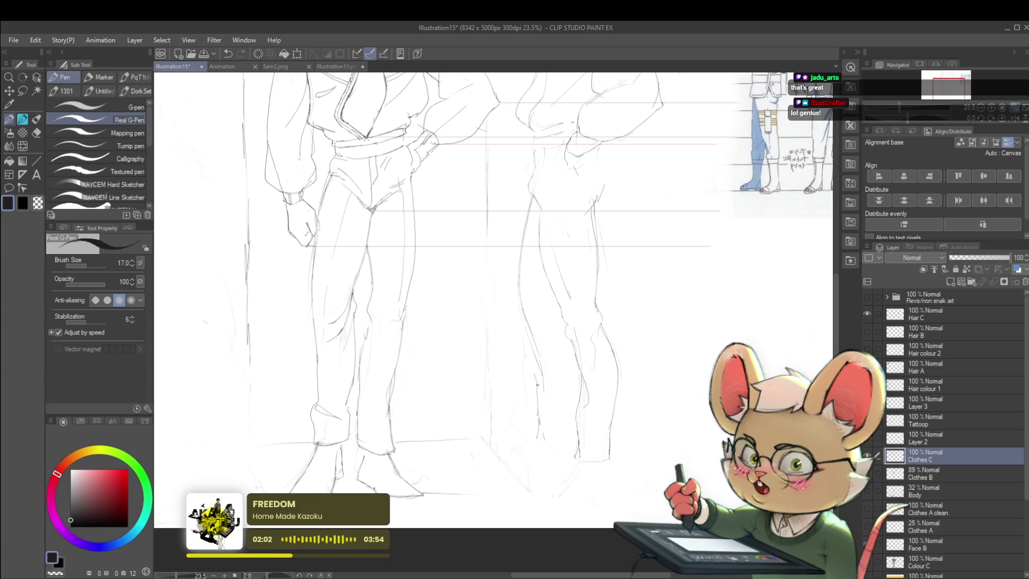
left_click_drag(536, 405, 539, 424)
scroll(559, 428, "down", 3)
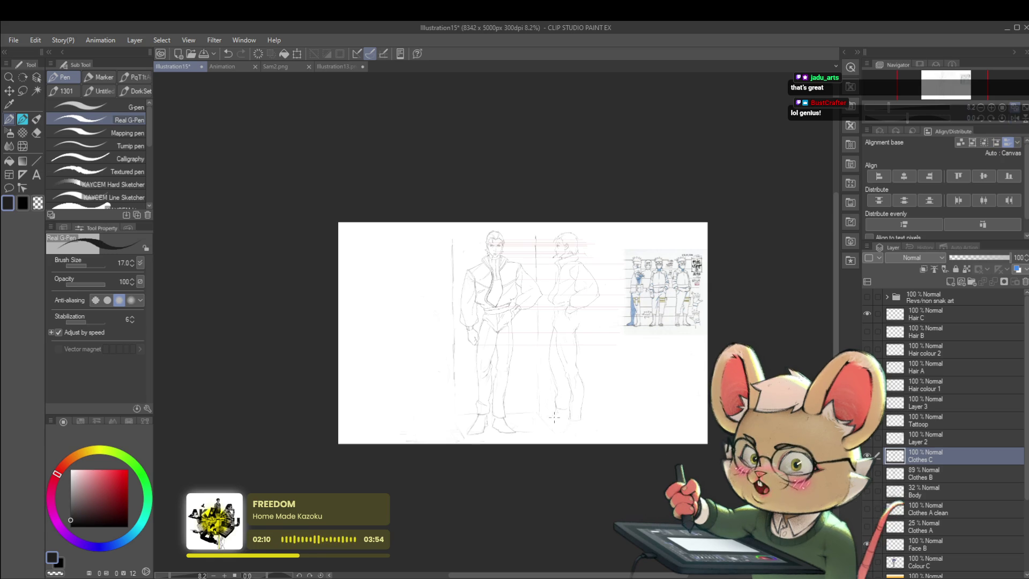
scroll(562, 415, "up", 2)
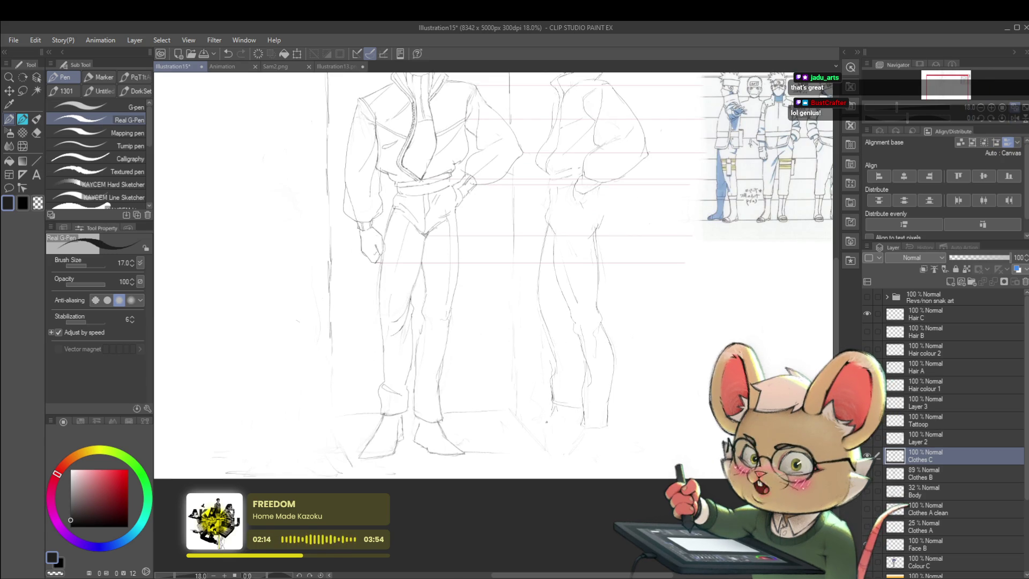
left_click_drag(523, 434, 548, 425)
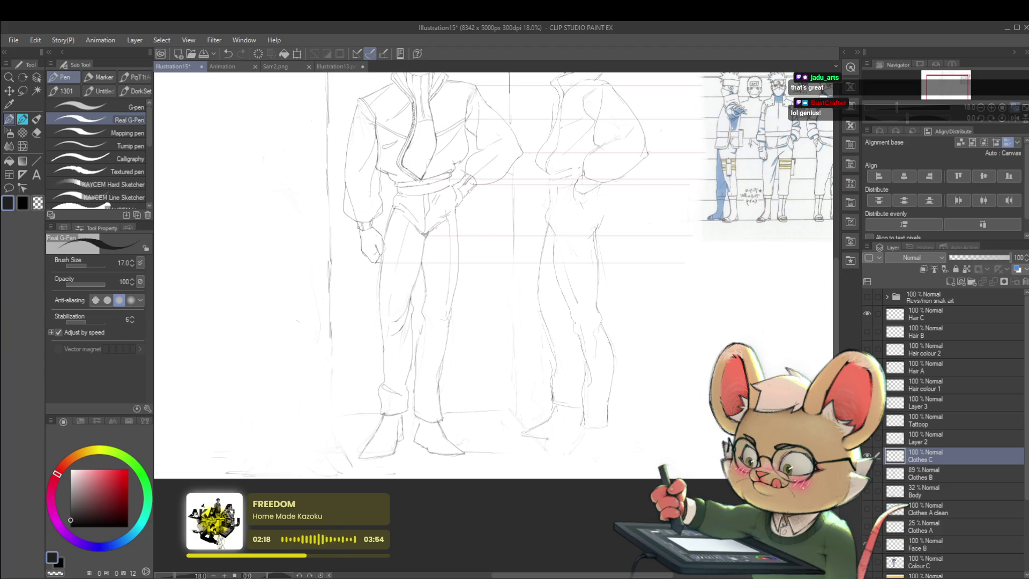
- Zoom out and mirror the canvas to check the whole illustration's proportions
key("ctrl+minus")
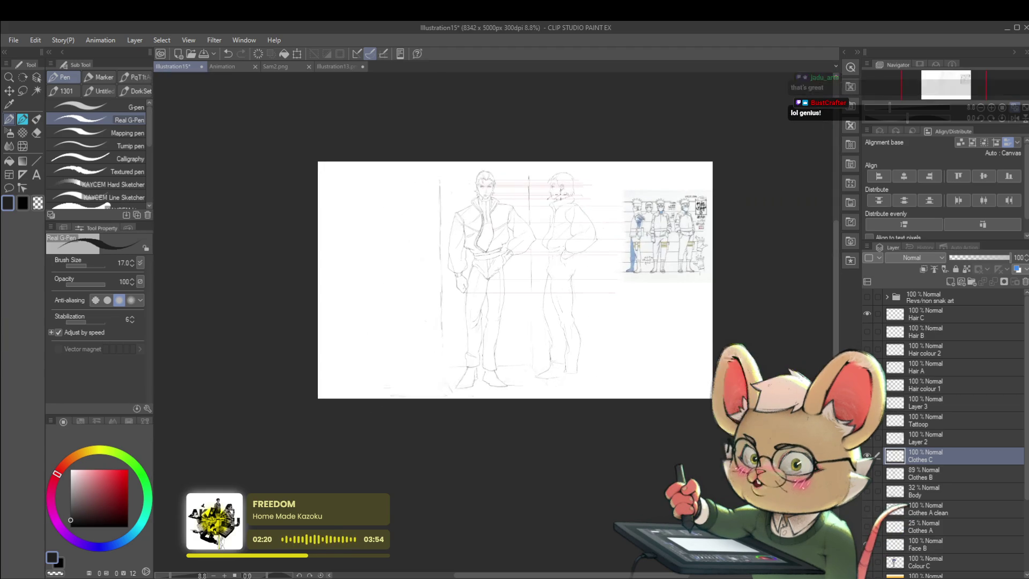
scroll(592, 349, "up", 2)
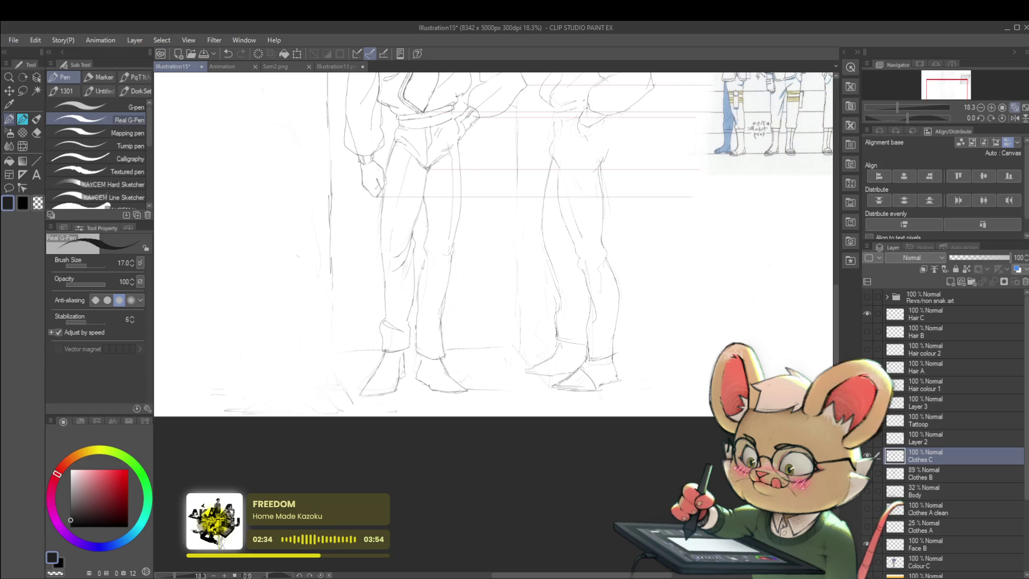
scroll(609, 325, "down", 2)
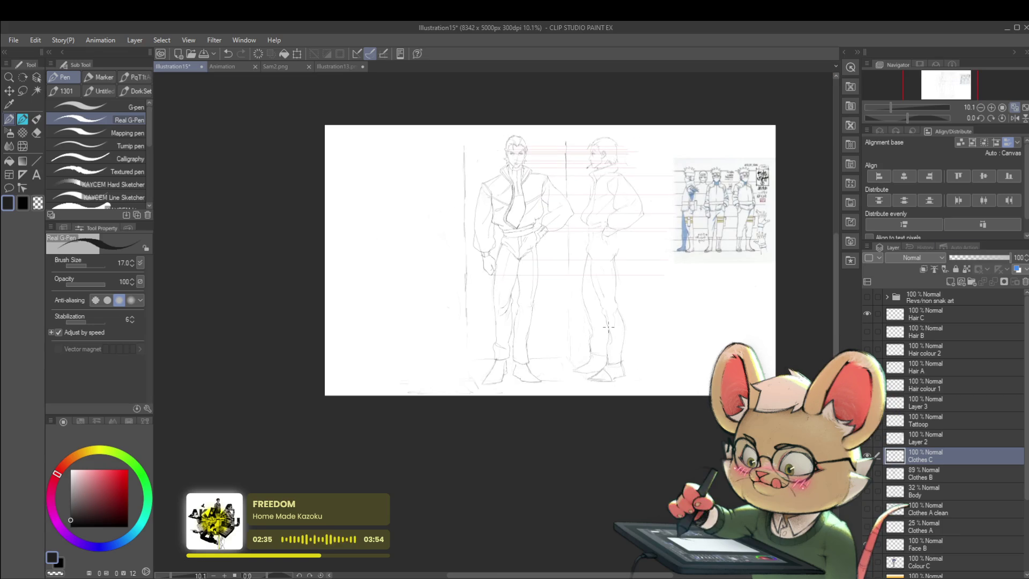
left_click(1013, 118)
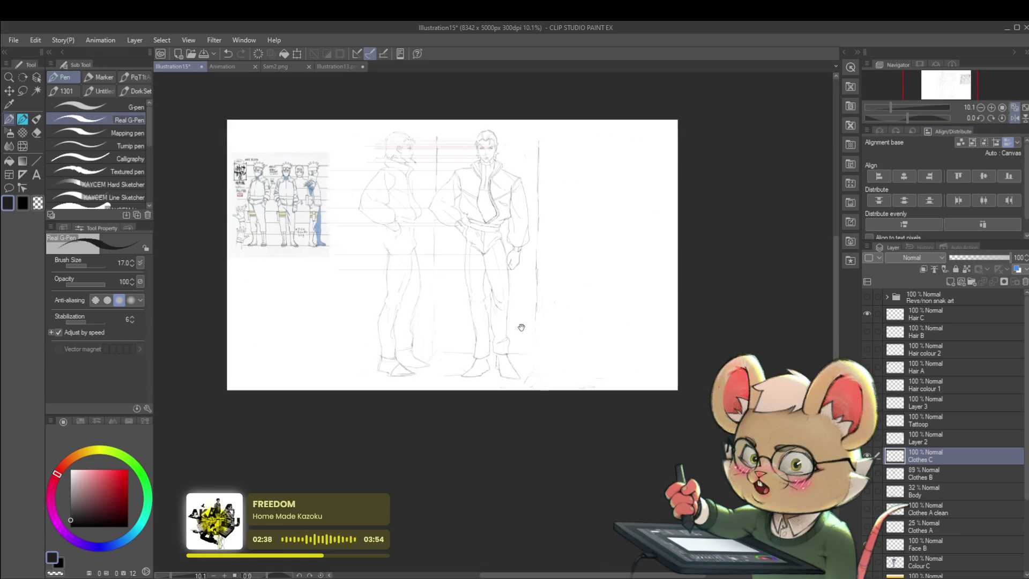
scroll(475, 245, "up", 2)
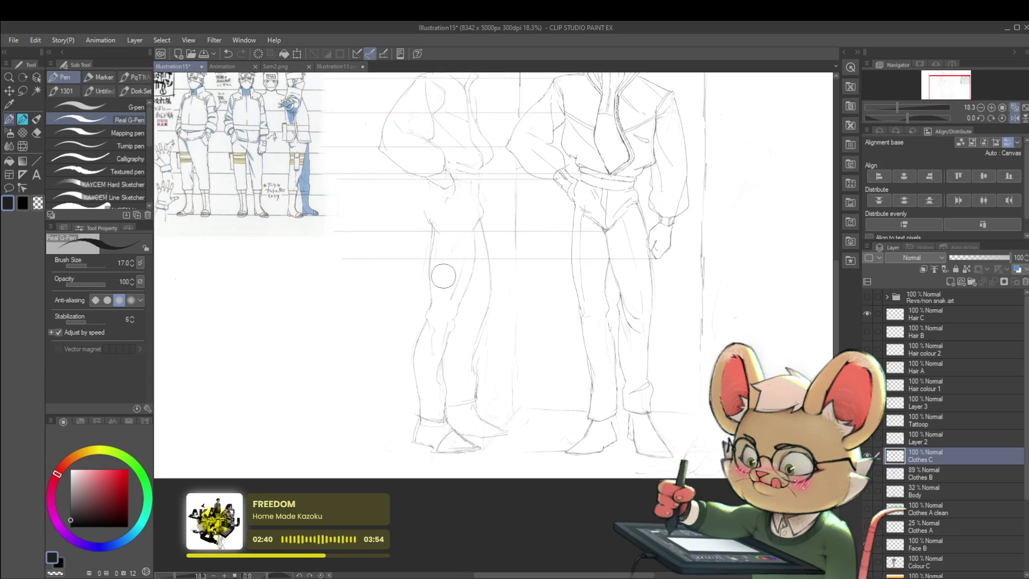
left_click_drag(412, 299, 621, 302)
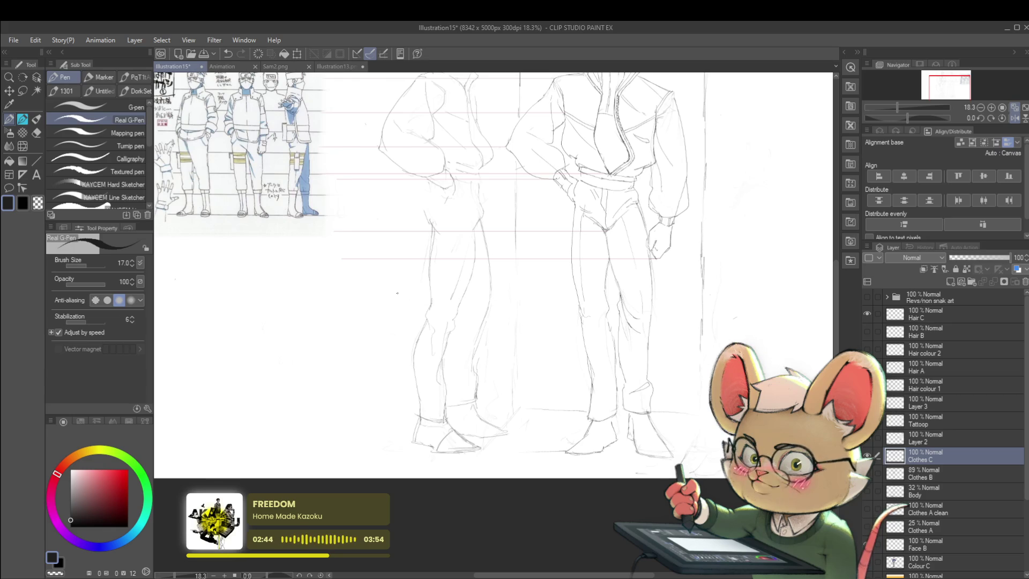
key("m")
left_click_drag(423, 340, 426, 295)
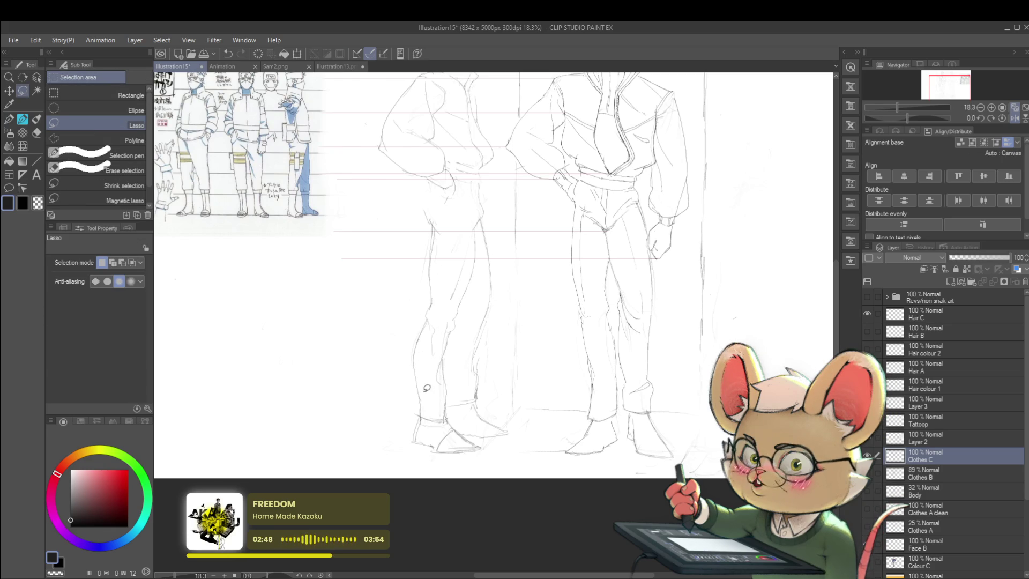
left_click_drag(426, 388, 437, 321)
key("ctrl+t")
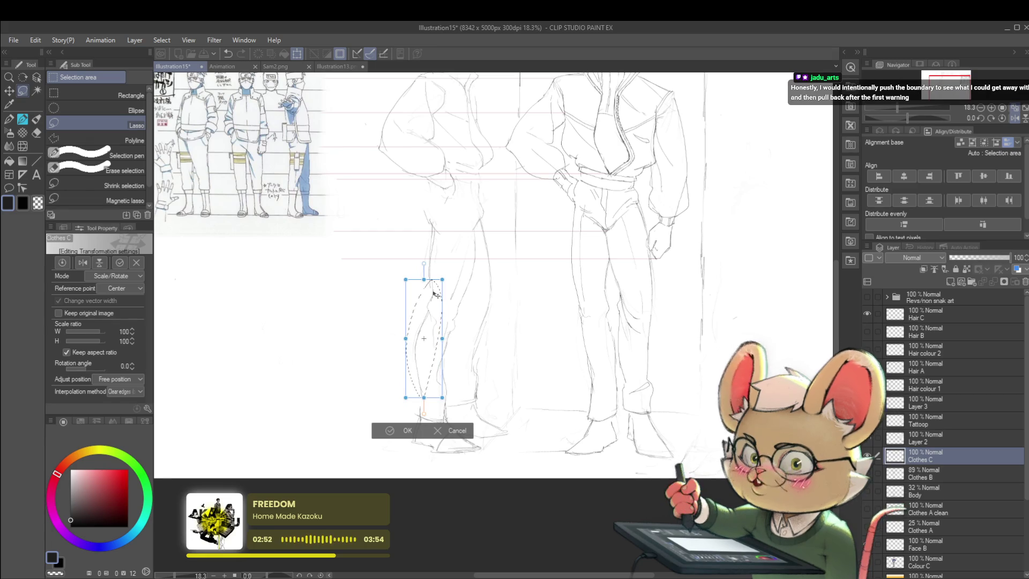
key("Return")
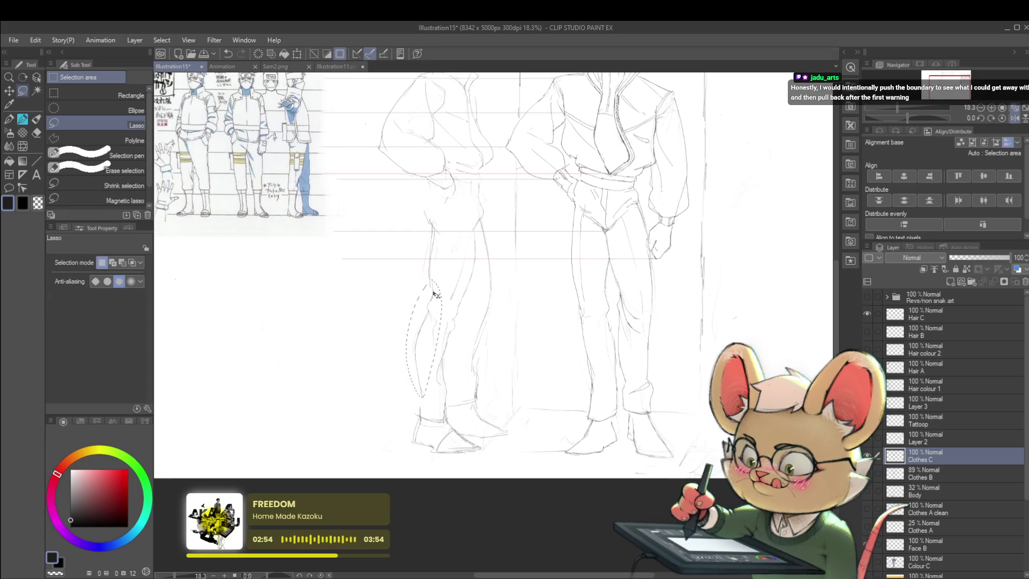
scroll(563, 287, "down", 2)
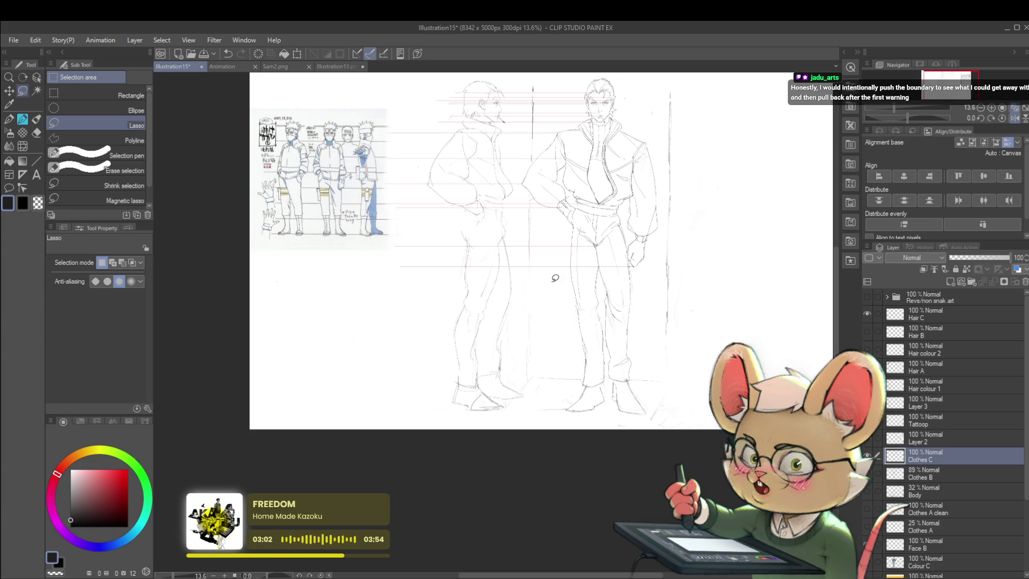
left_click(1015, 118)
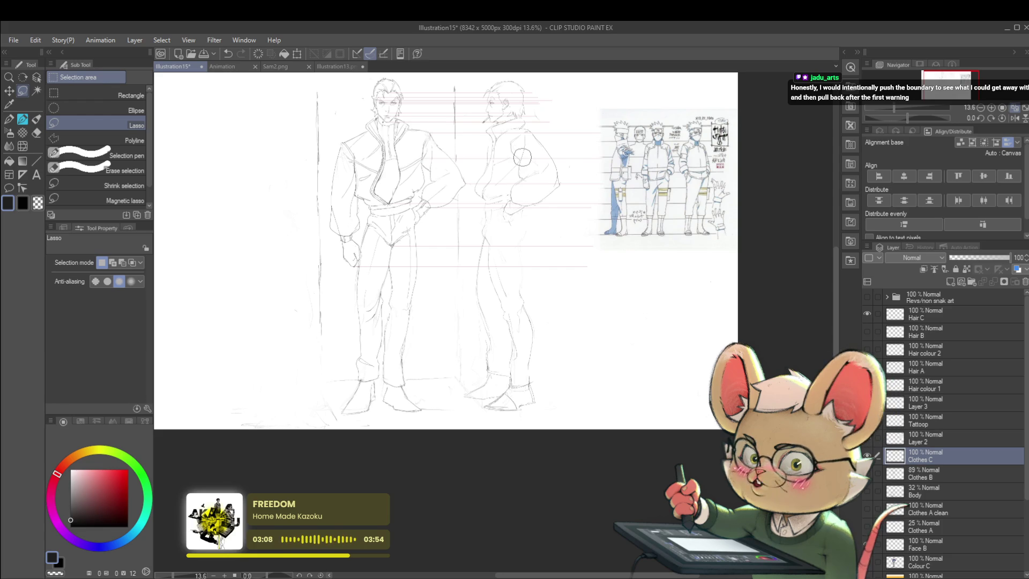
left_click(1008, 120)
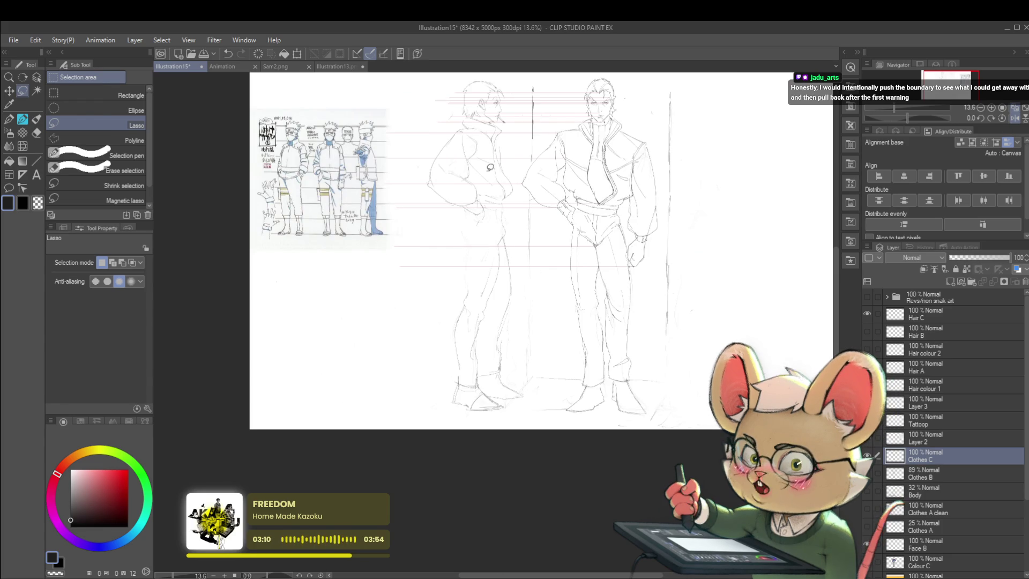
key("p")
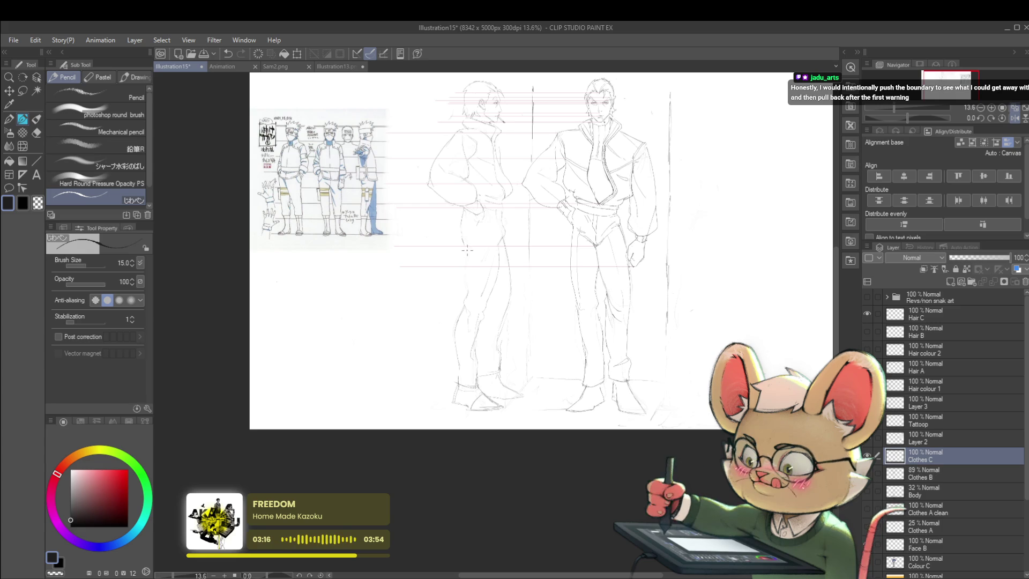
- Review the page flipped and unflipped, then start a lasso selection around the profile smoker's torso
key("ctrl+minus")
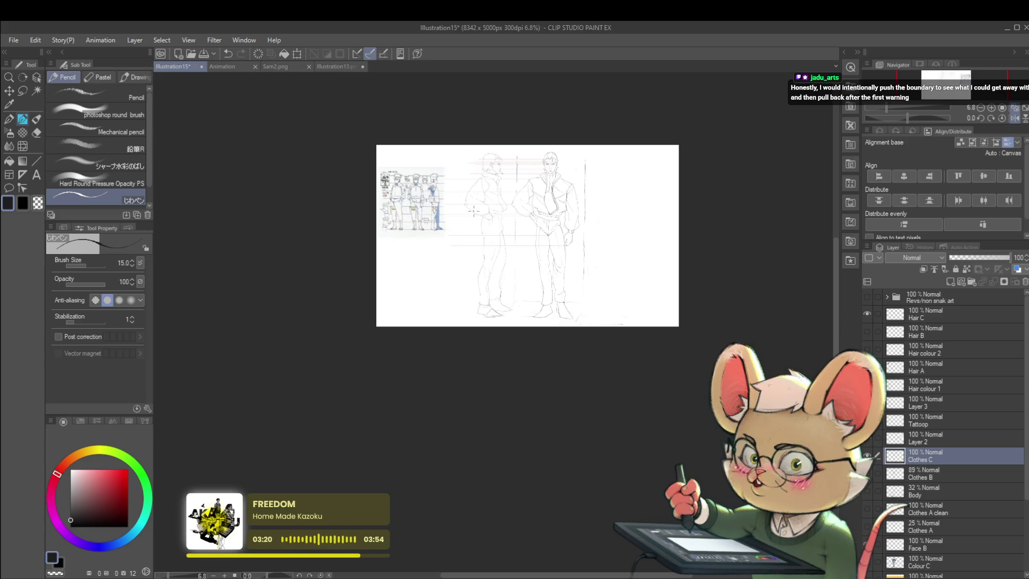
key("h")
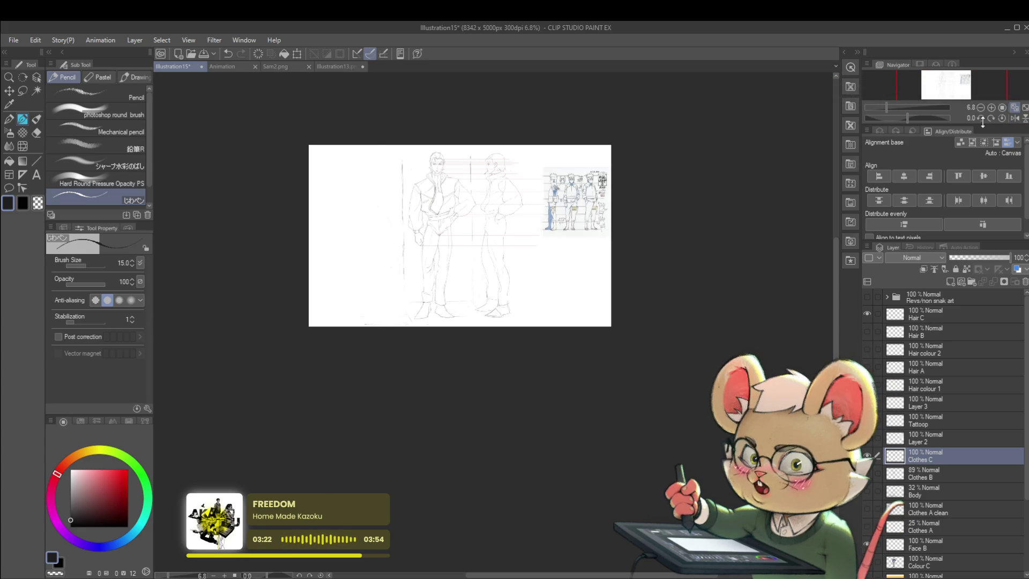
scroll(466, 223, "up", 5)
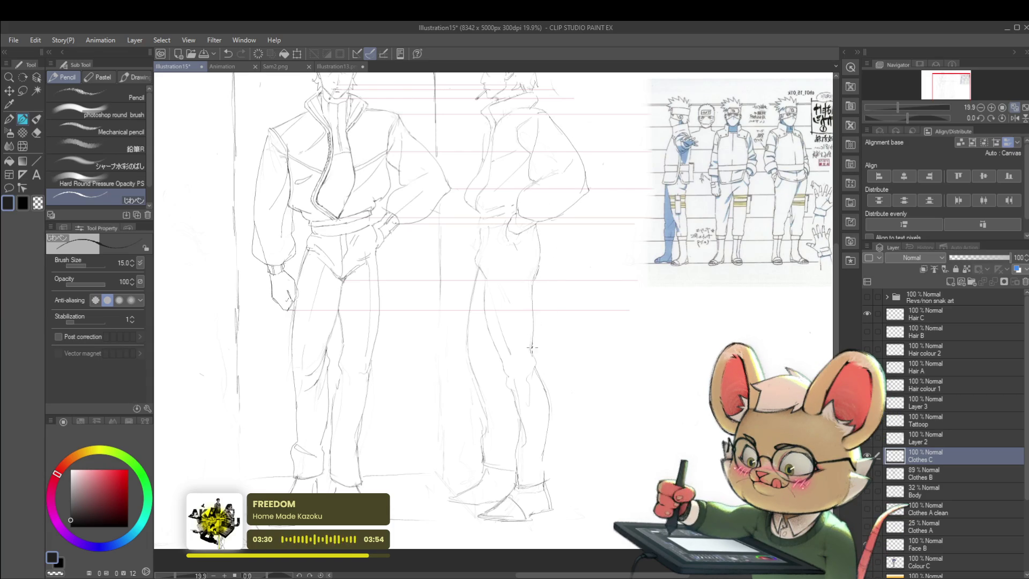
scroll(531, 355, "down", 4)
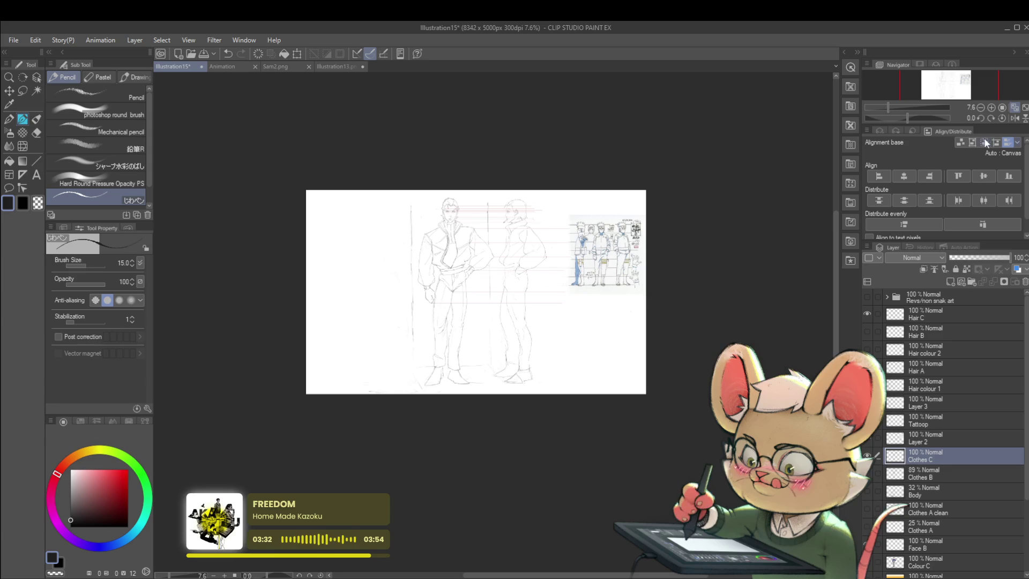
left_click(1015, 119)
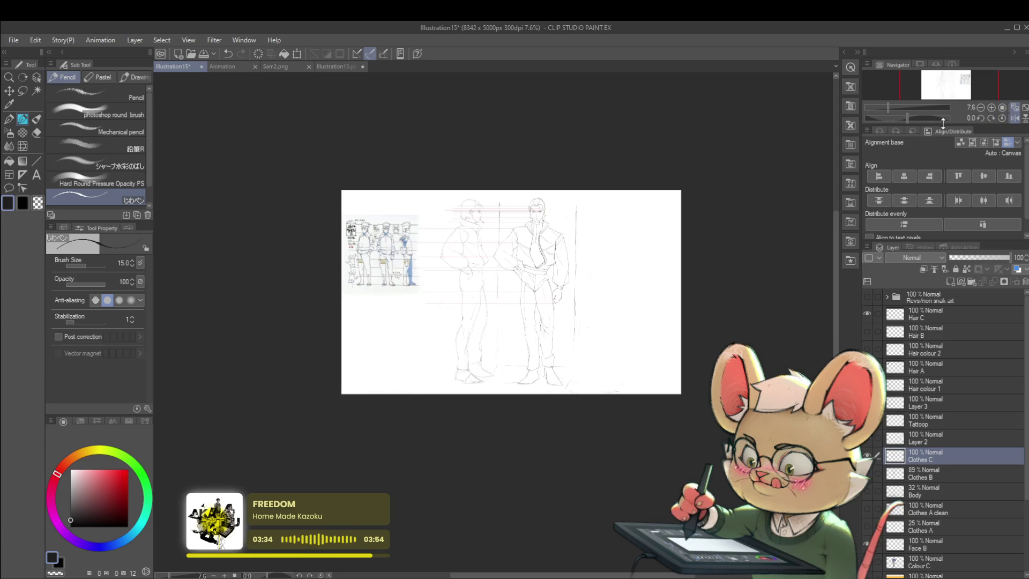
scroll(466, 334, "up", 3)
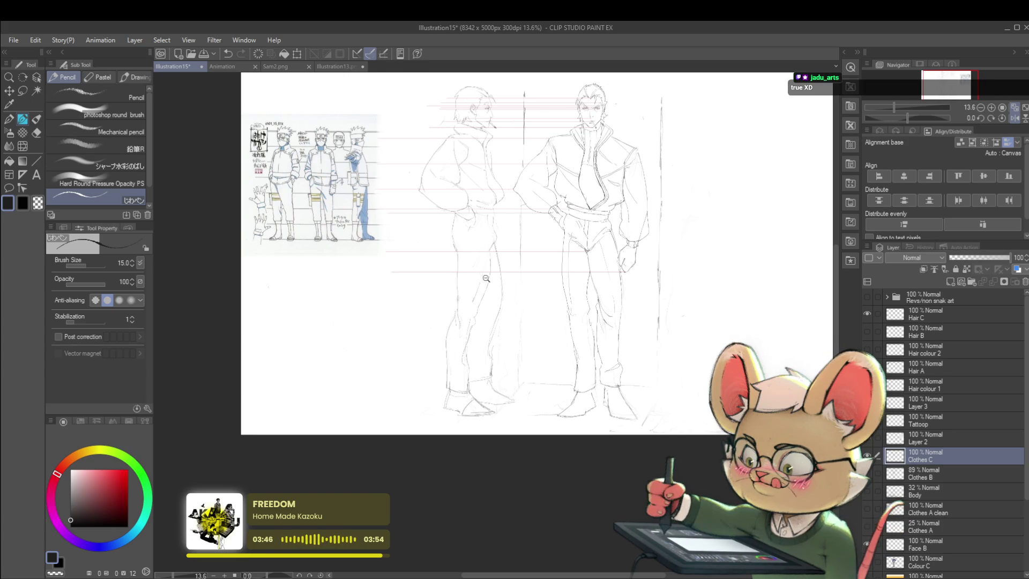
scroll(454, 315, "down", 2)
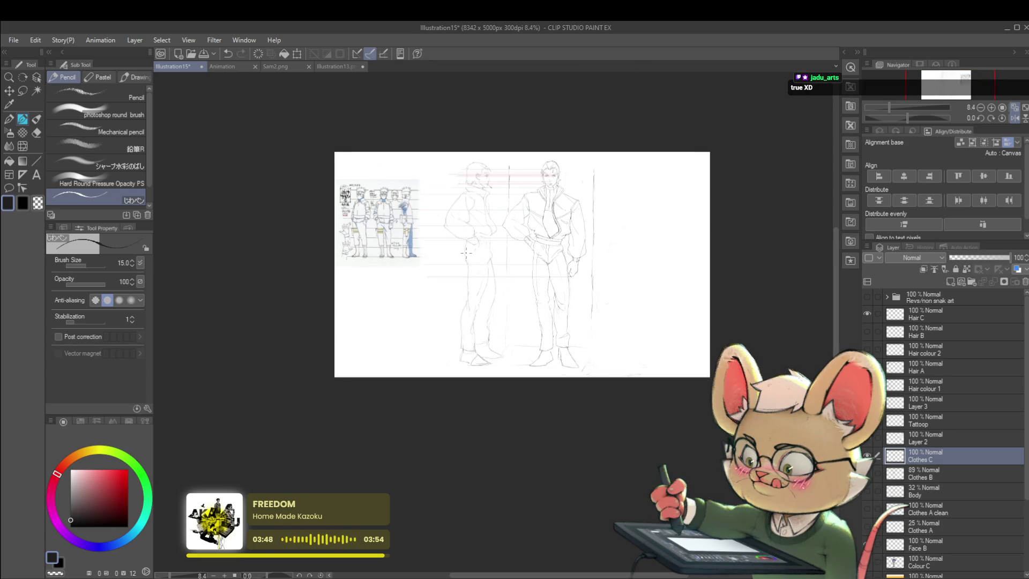
key("h")
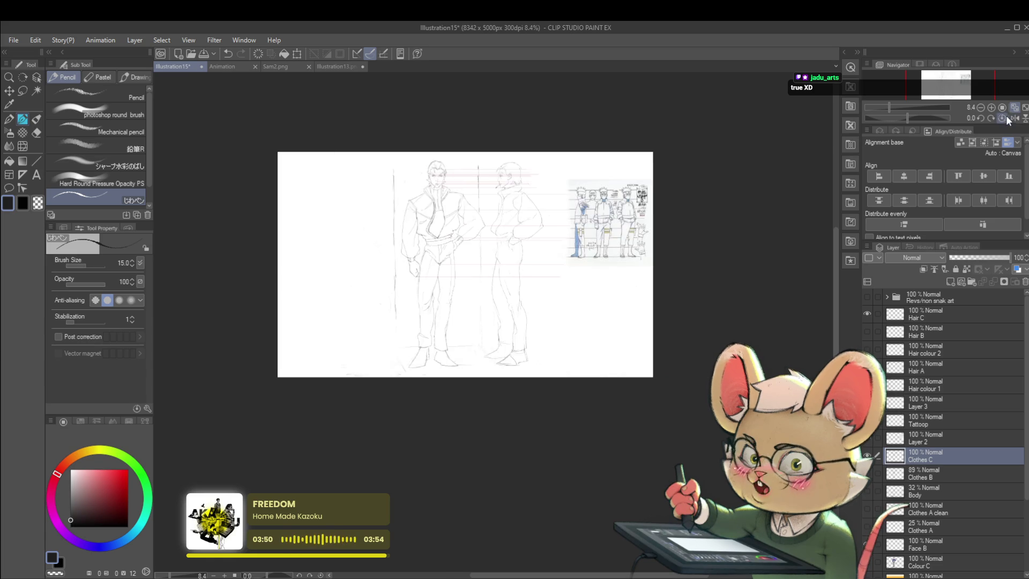
scroll(563, 282, "up", 2)
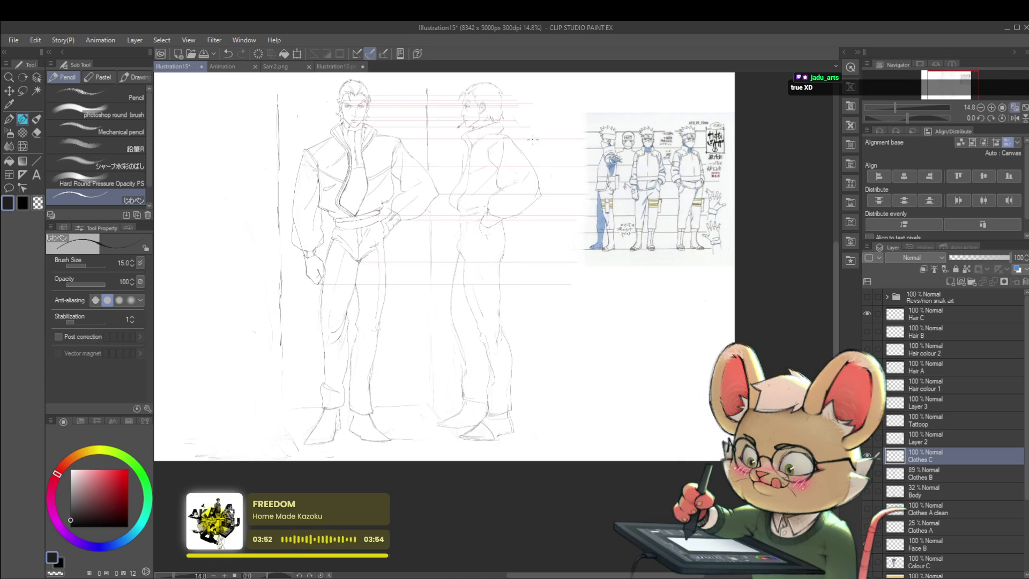
key("m")
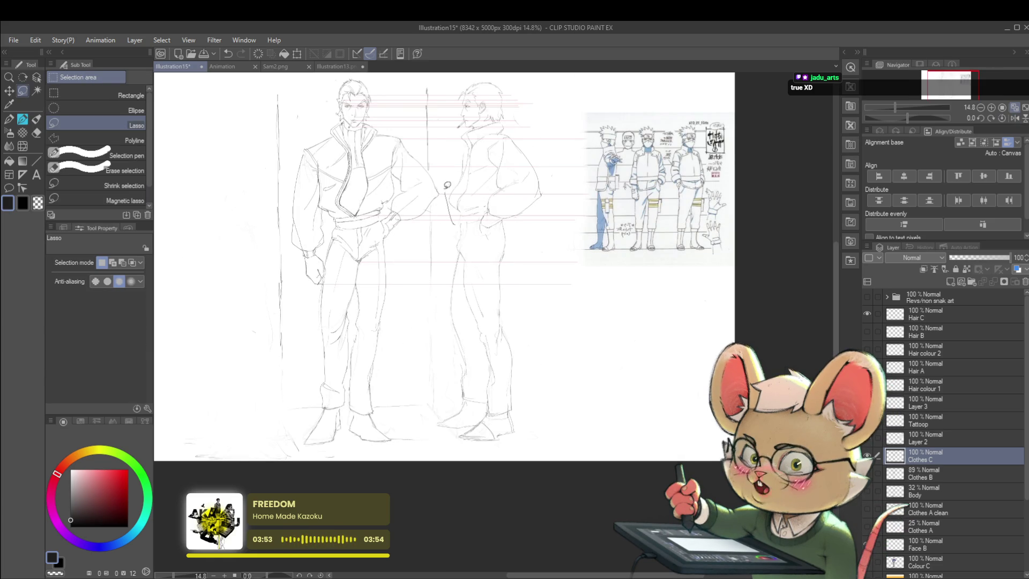
mouse_move(449, 196)
left_mouse_down()
mouse_move(507, 262)
mouse_move(463, 267)
left_mouse_up()
- Free-transform the selected torso, nudging it slightly and confirming
key("ctrl+t")
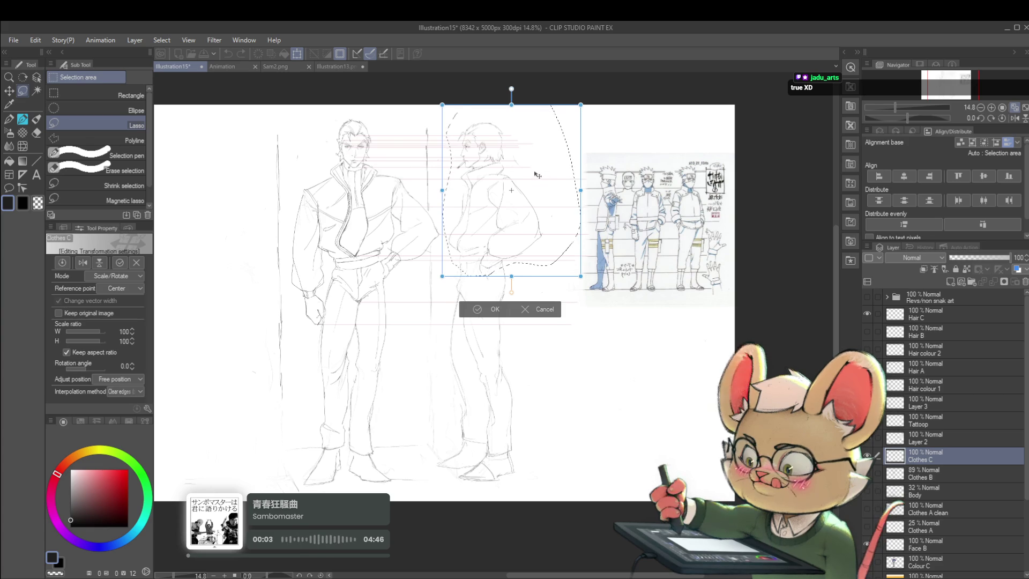
left_click_drag(540, 162, 543, 163)
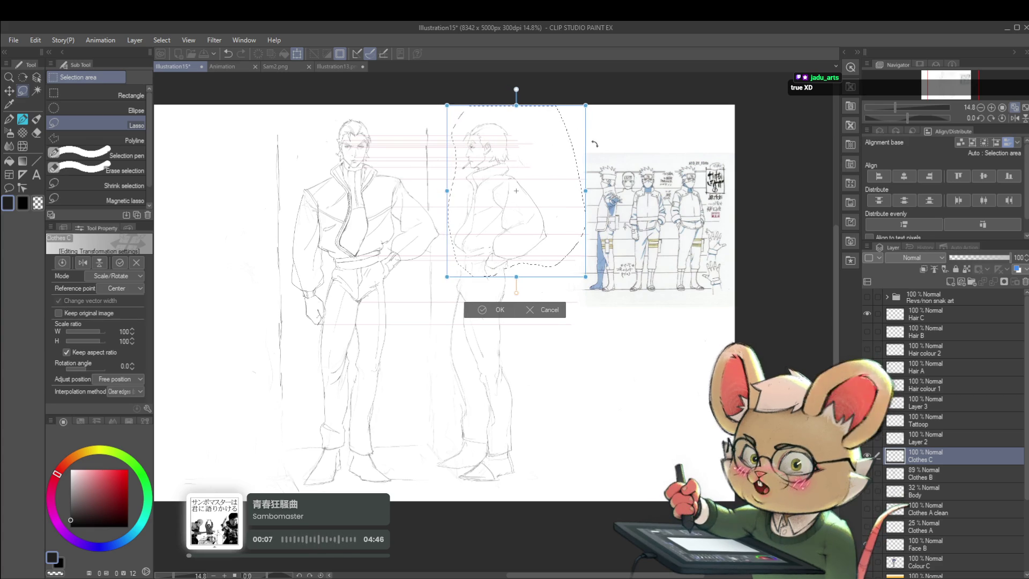
key("Return")
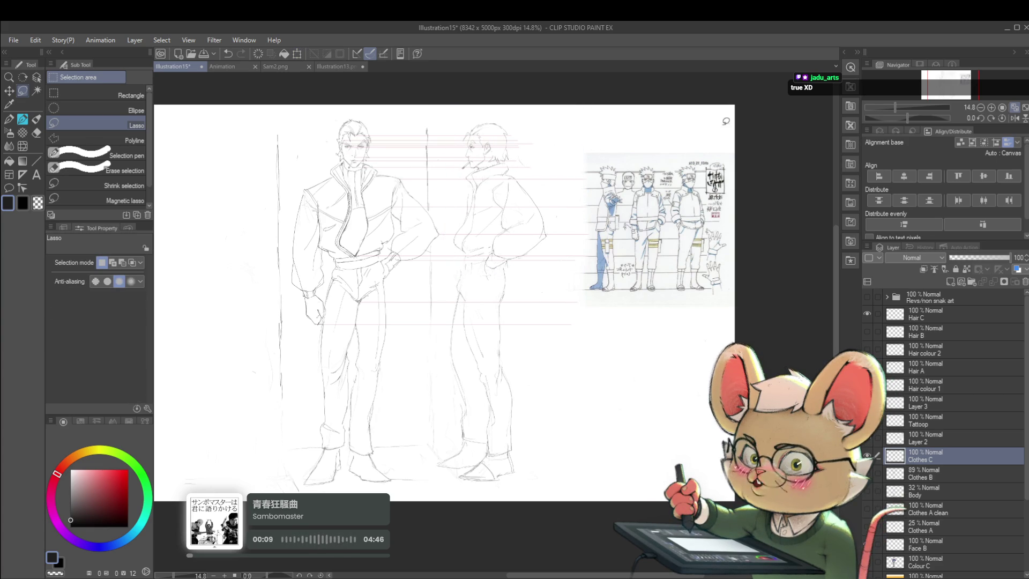
scroll(609, 189, "up", 3)
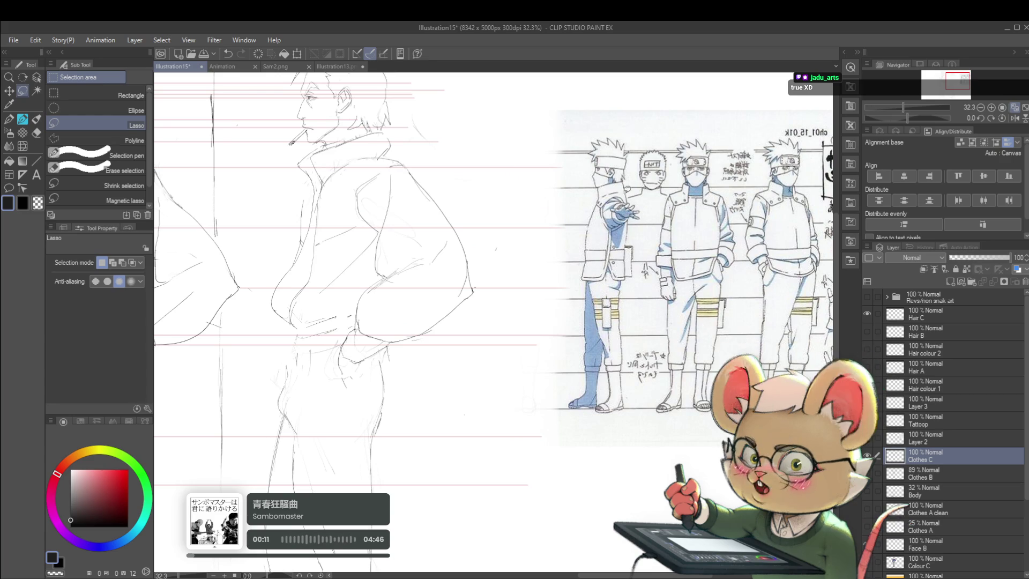
scroll(620, 197, "down", 3)
scroll(610, 149, "down", 1)
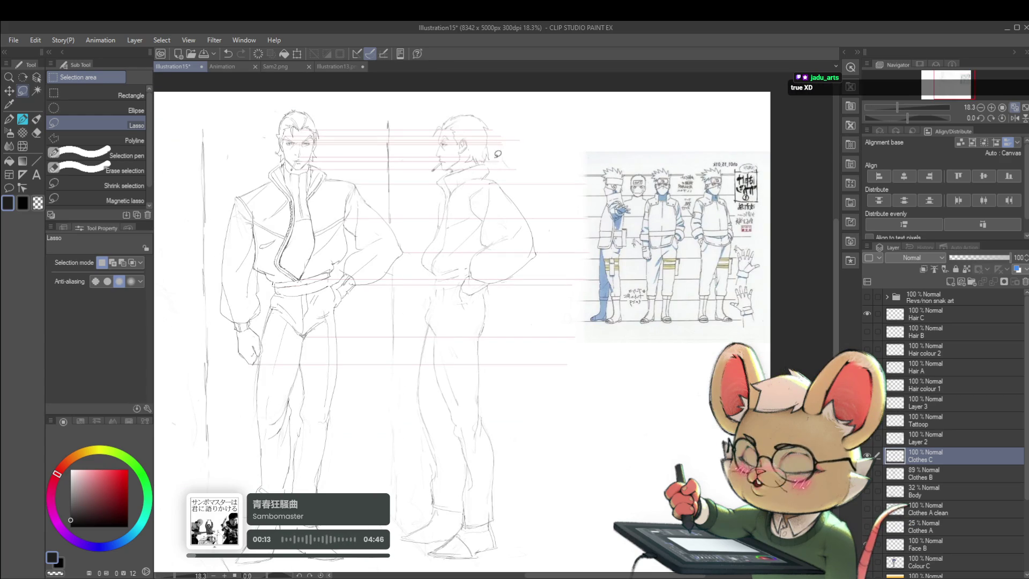
- Lasso the profile smoker's head, nudge it slightly left and apply the transform
left_click_drag(469, 160, 474, 173)
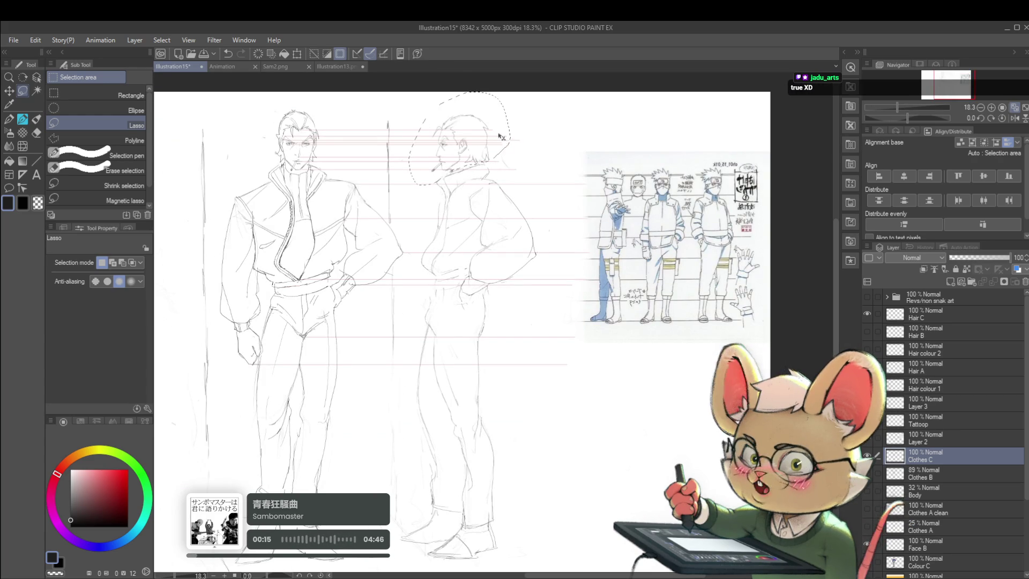
key("ctrl+t")
left_click_drag(490, 128, 488, 129)
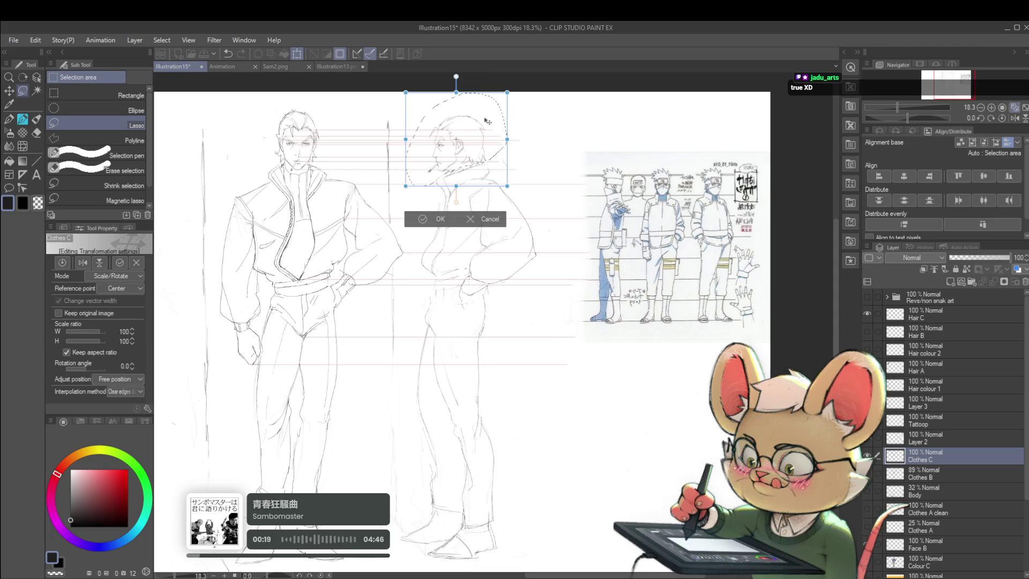
key("Return")
key("ctrl+d")
- Check the result mirrored, undo twice, and restore the normal view
key("h")
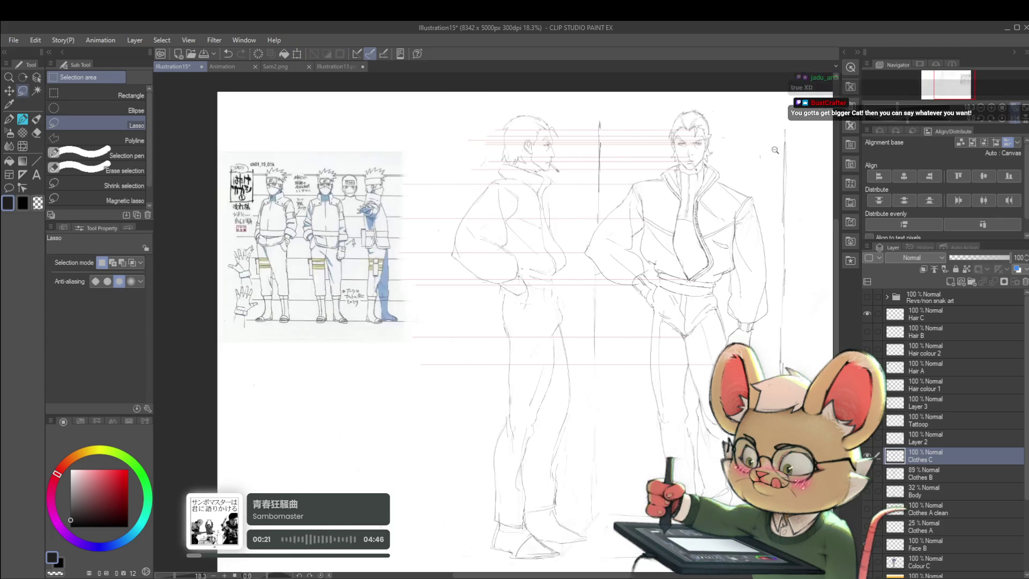
scroll(655, 256, "down", 2)
scroll(655, 257, "up", 1)
scroll(655, 256, "up", 1)
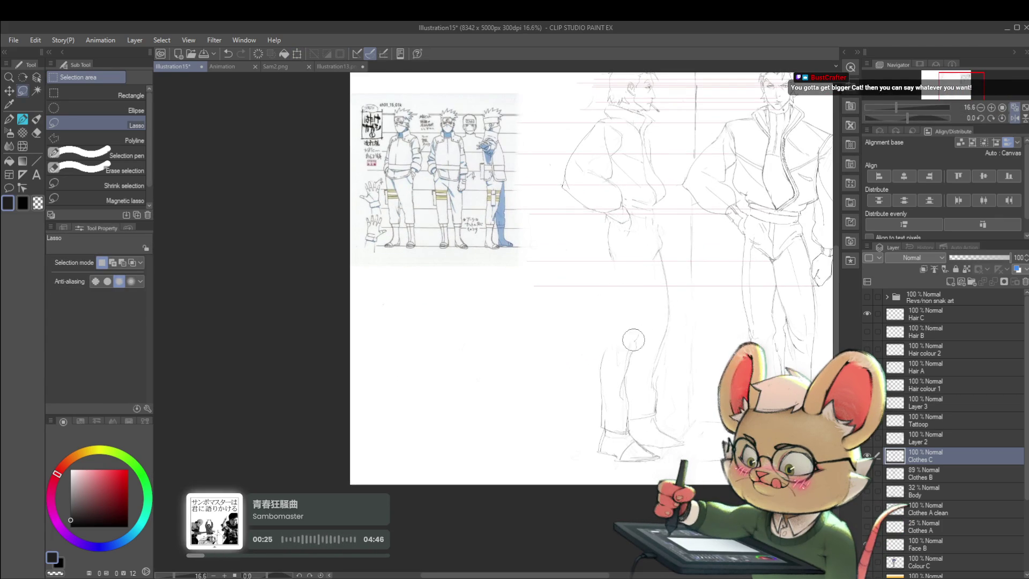
scroll(643, 241, "down", 2)
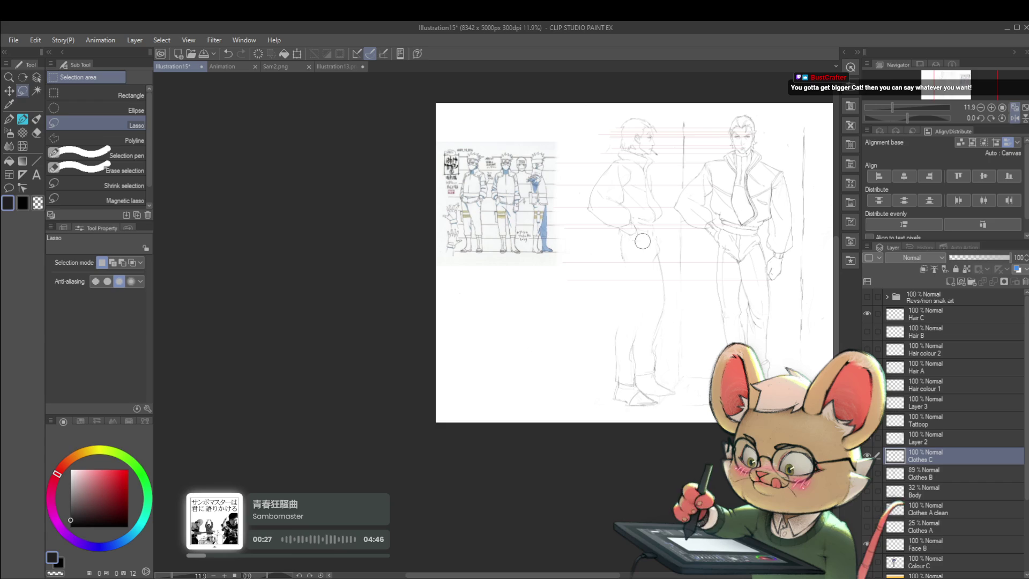
key("ctrl+z")
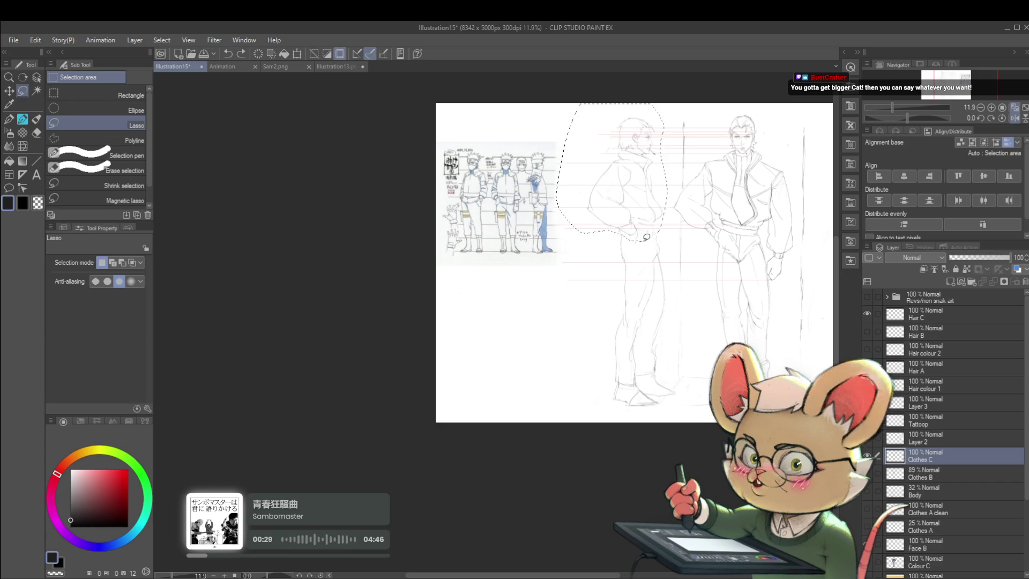
key("ctrl+z")
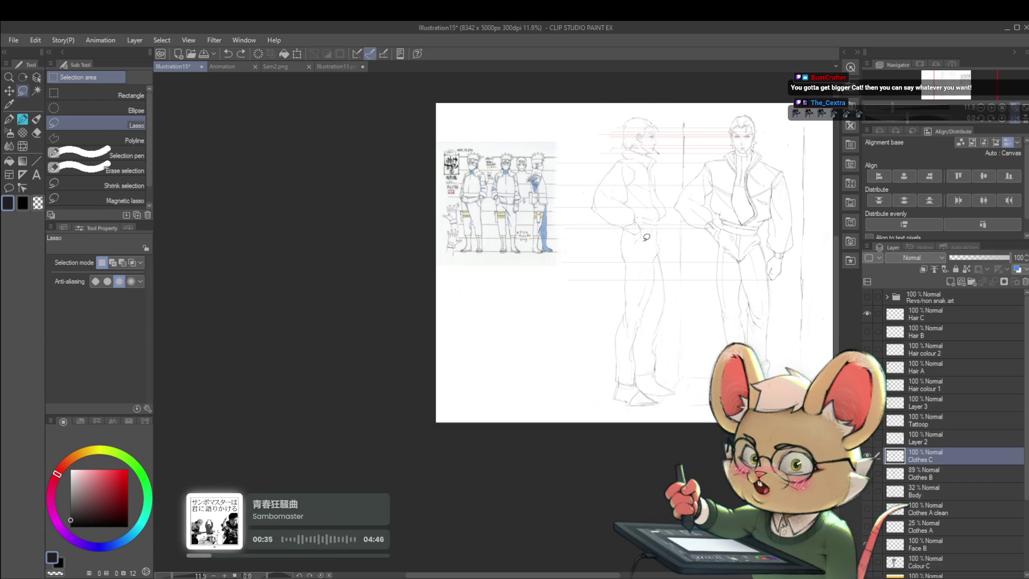
left_click(1020, 121)
left_click_drag(426, 156, 586, 223)
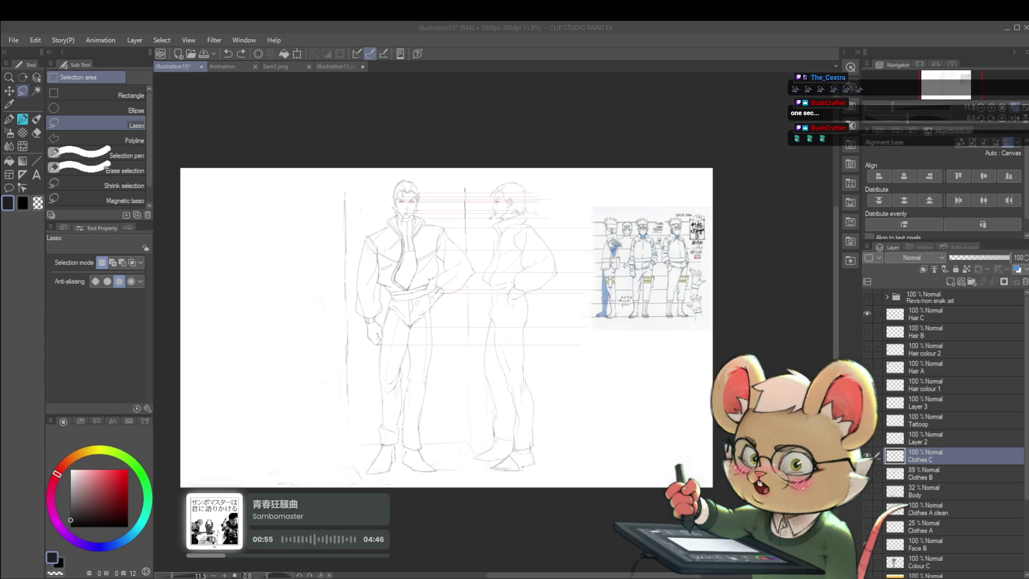
key("h")
scroll(493, 353, "up", 3)
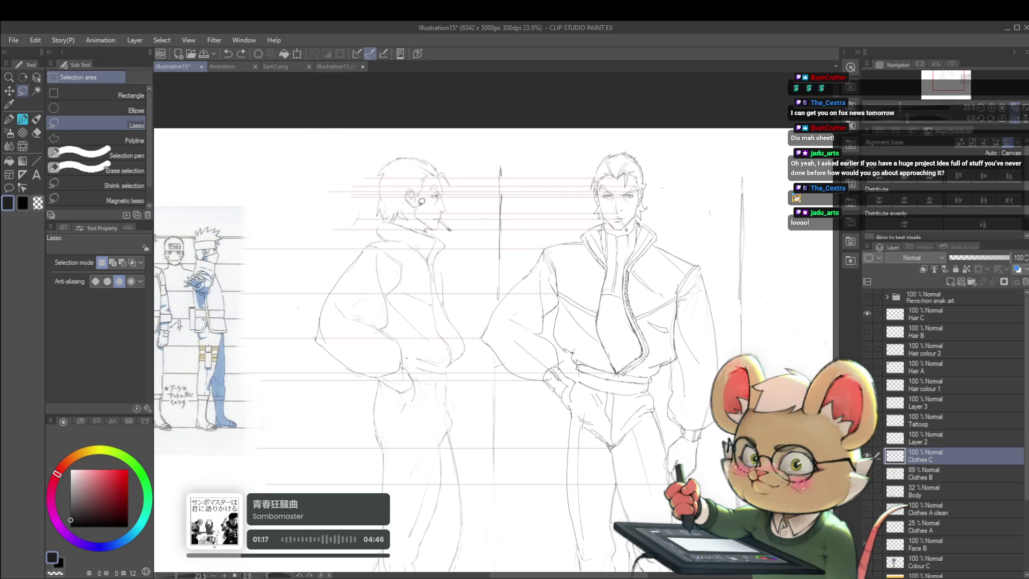
left_click(990, 119)
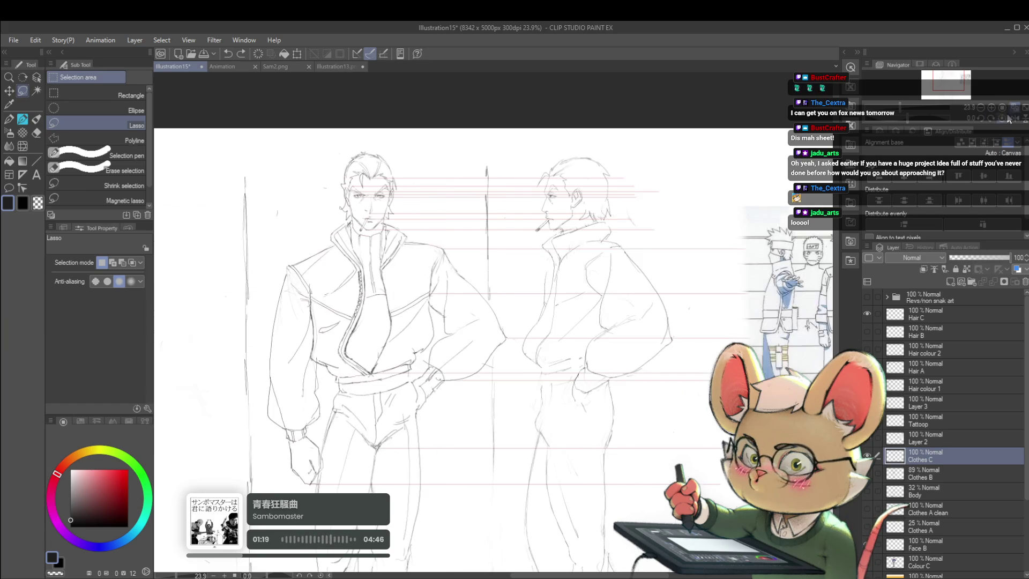
scroll(652, 245, "down", 3)
left_click_drag(652, 245, 670, 181)
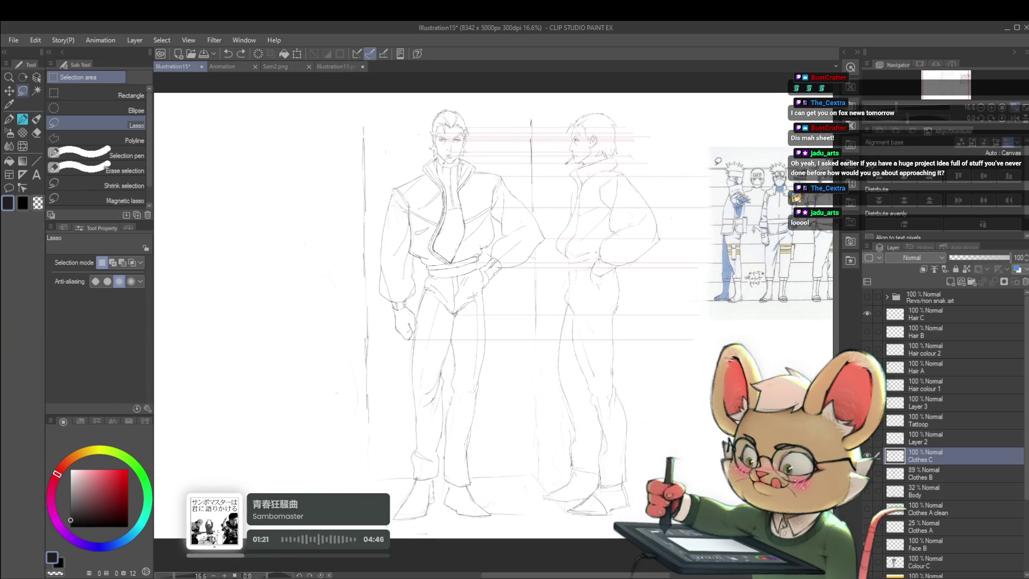
scroll(619, 145, "up", 4)
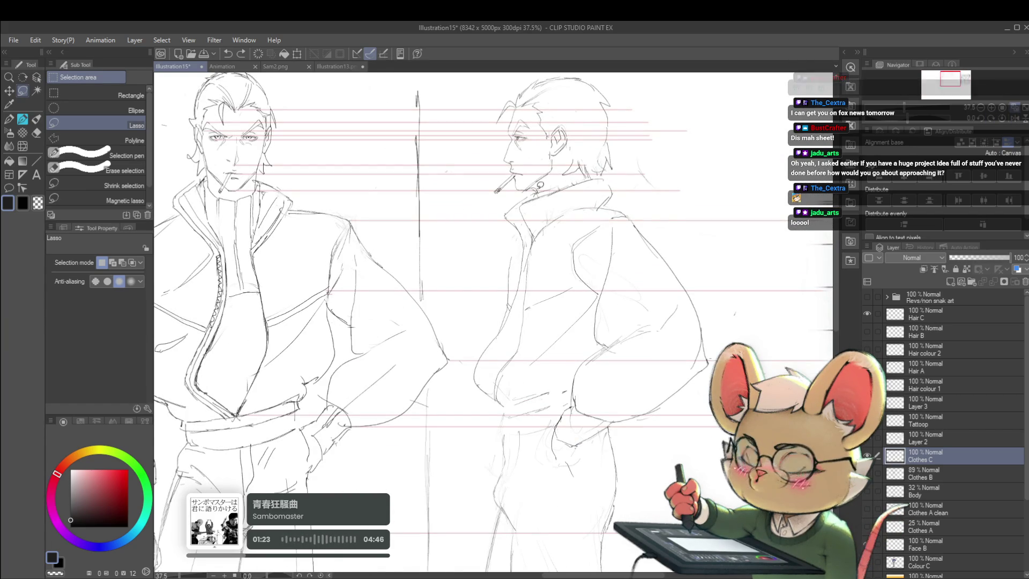
- Lasso the profile smoker's head and tilt it about 4.5 degrees counter-clockwise
left_click_drag(471, 141, 627, 173)
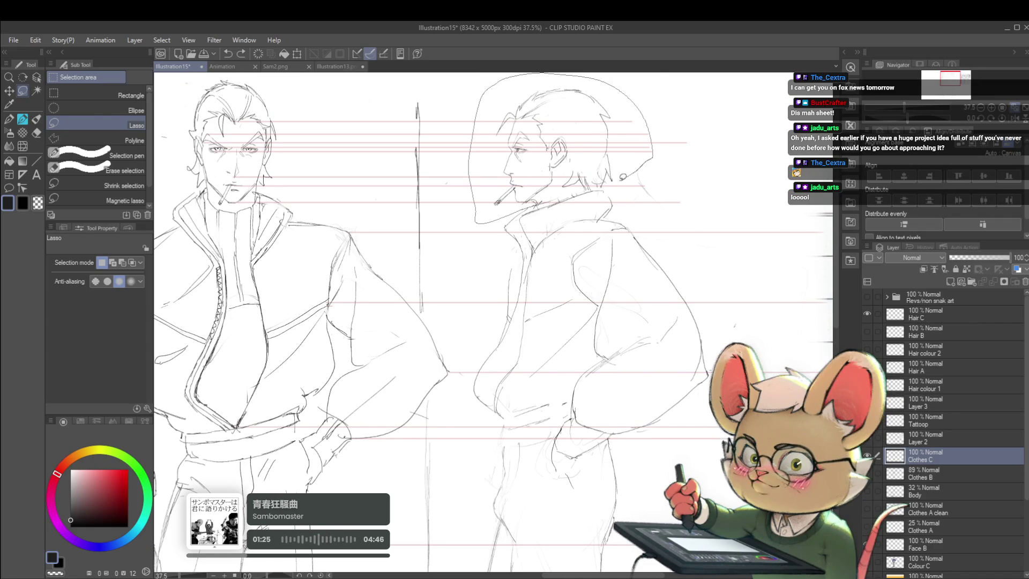
key("ctrl+t")
left_click_drag(685, 131, 622, 160)
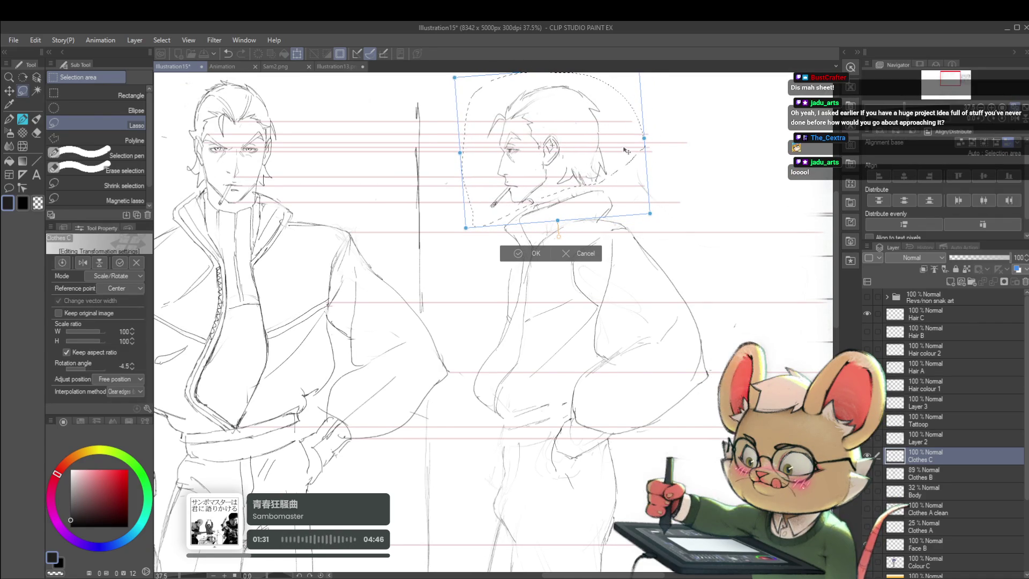
left_click_drag(623, 171, 626, 168)
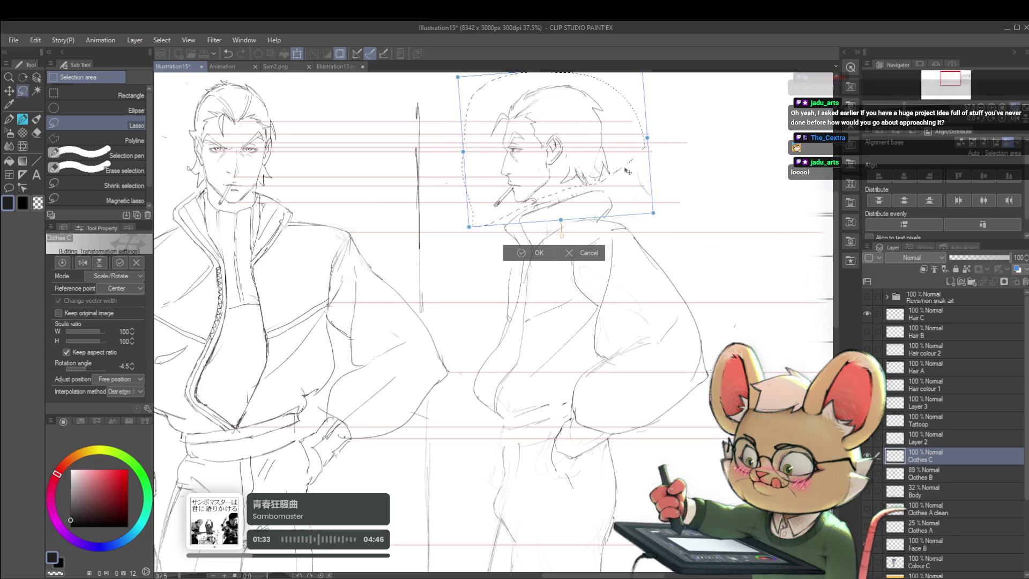
key("Return")
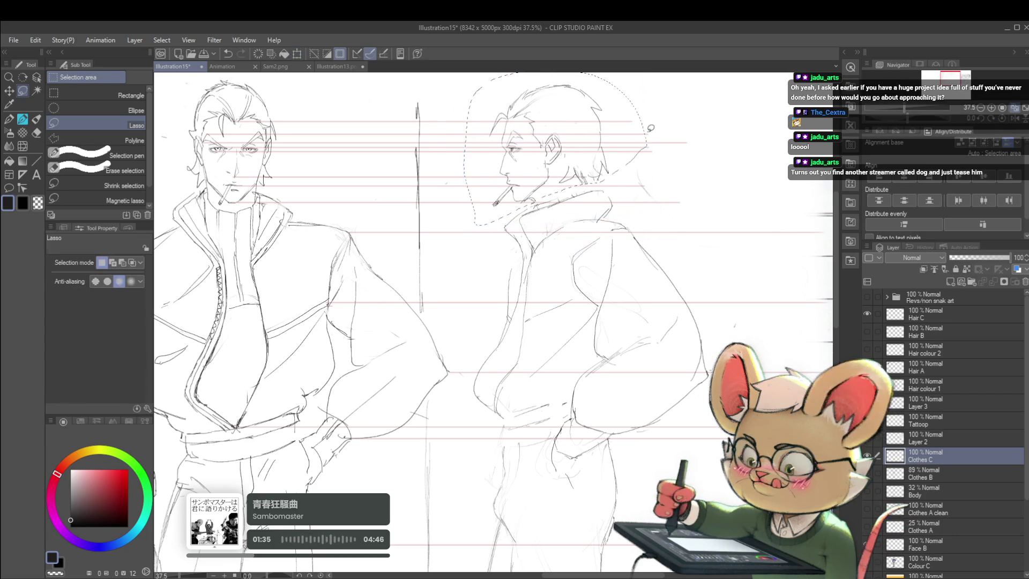
scroll(601, 193, "down", 3)
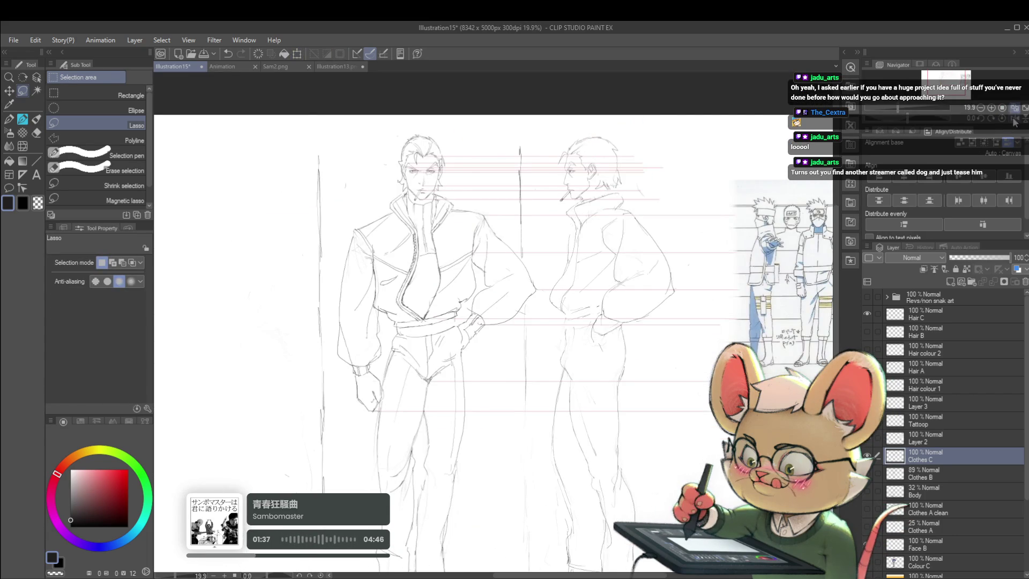
- Check the tilt mirrored and back, then return to the pencil
left_click(1014, 121)
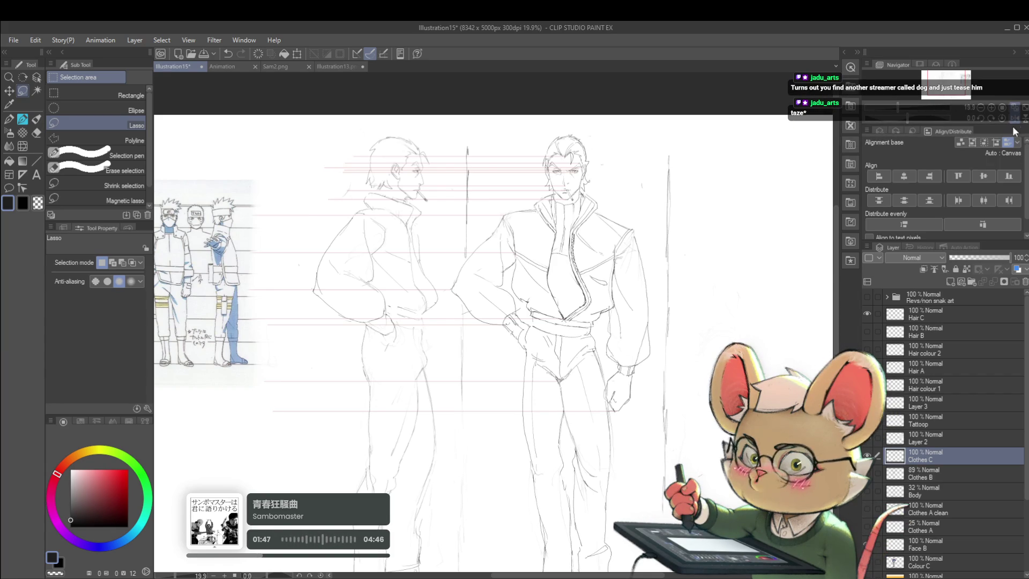
key("h")
scroll(643, 153, "up", 1)
scroll(623, 168, "up", 1)
scroll(603, 182, "up", 1)
scroll(563, 193, "up", 2)
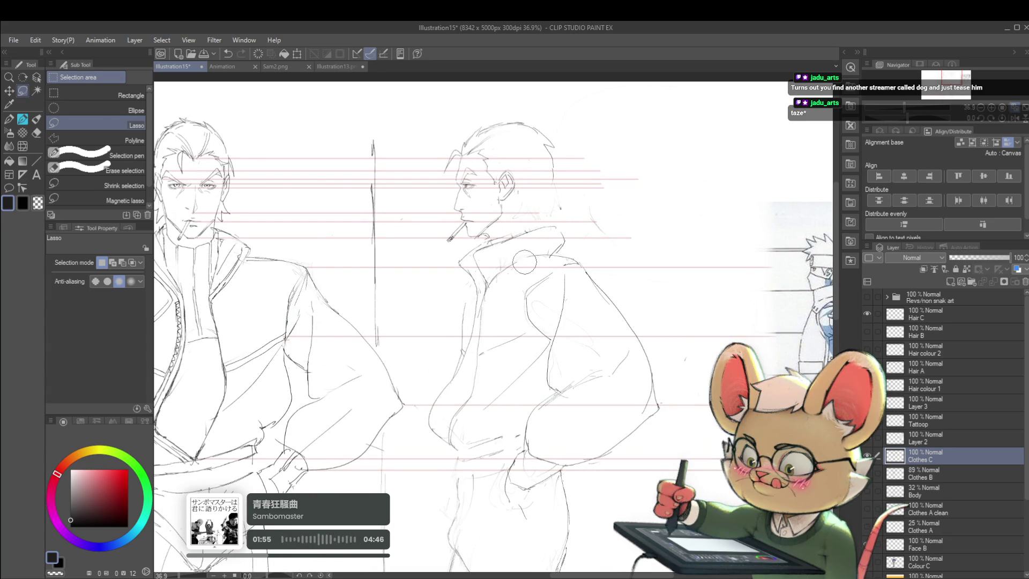
key("p")
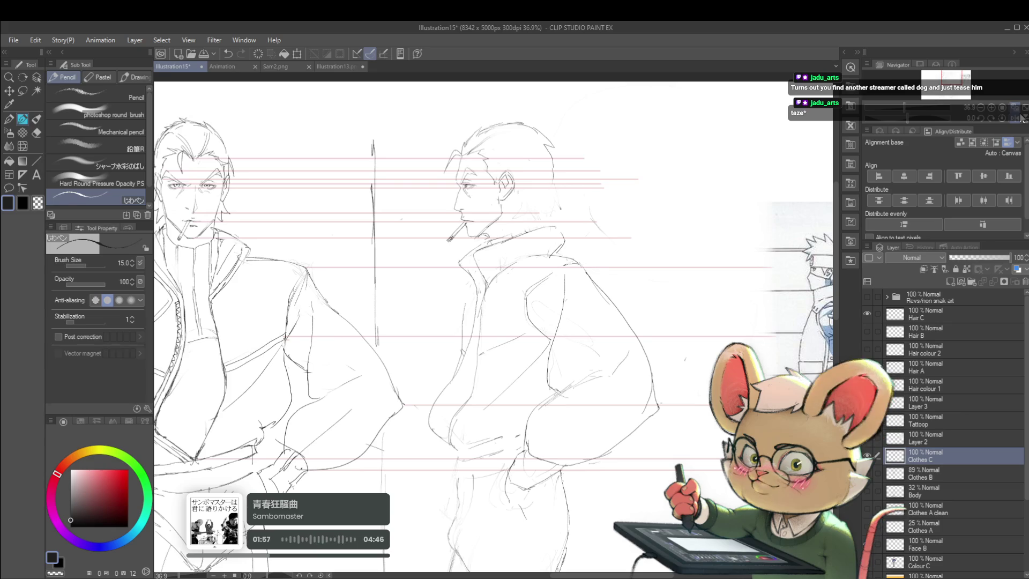
key("h")
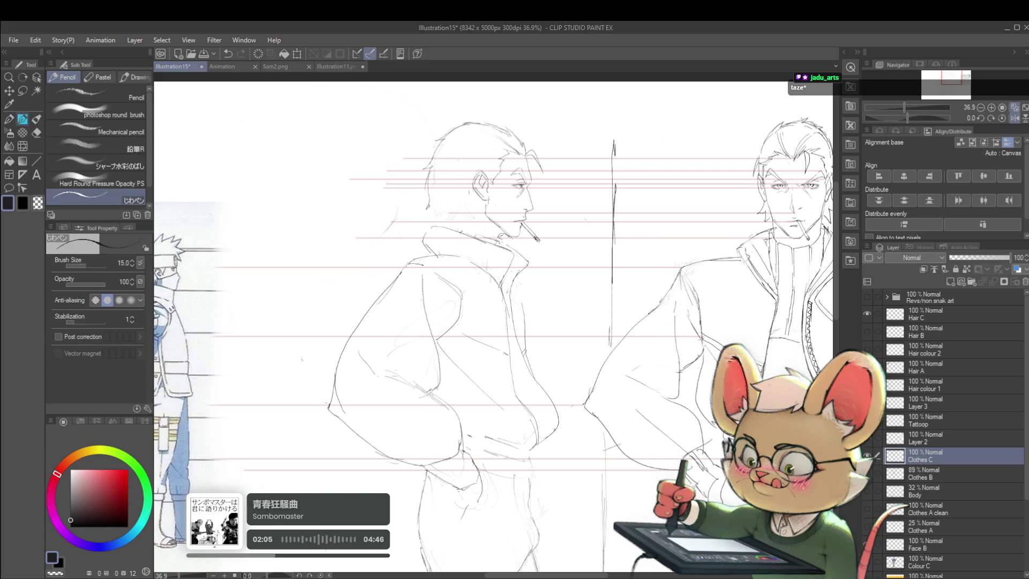
scroll(441, 146, "down", 2)
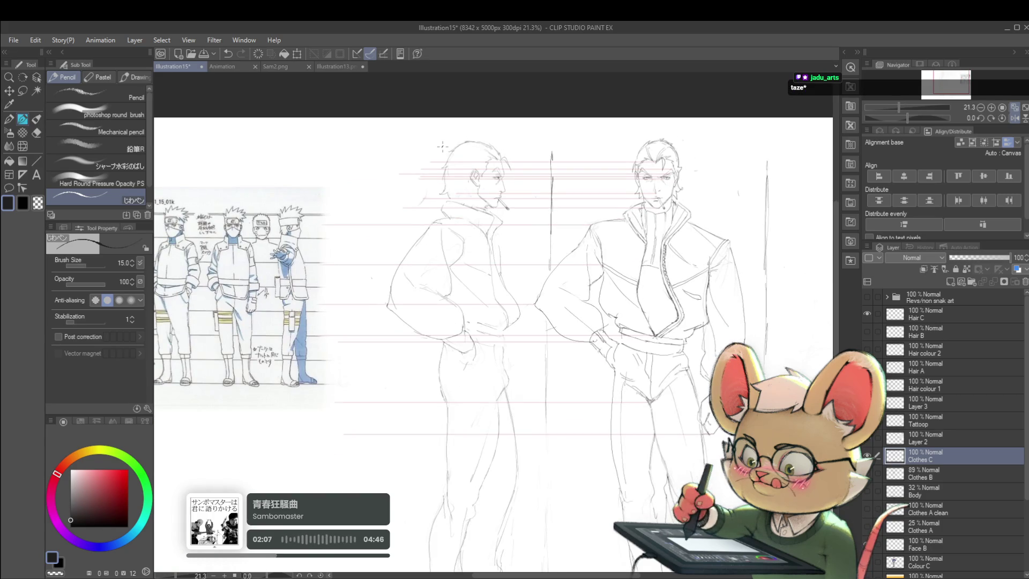
scroll(441, 146, "up", 2)
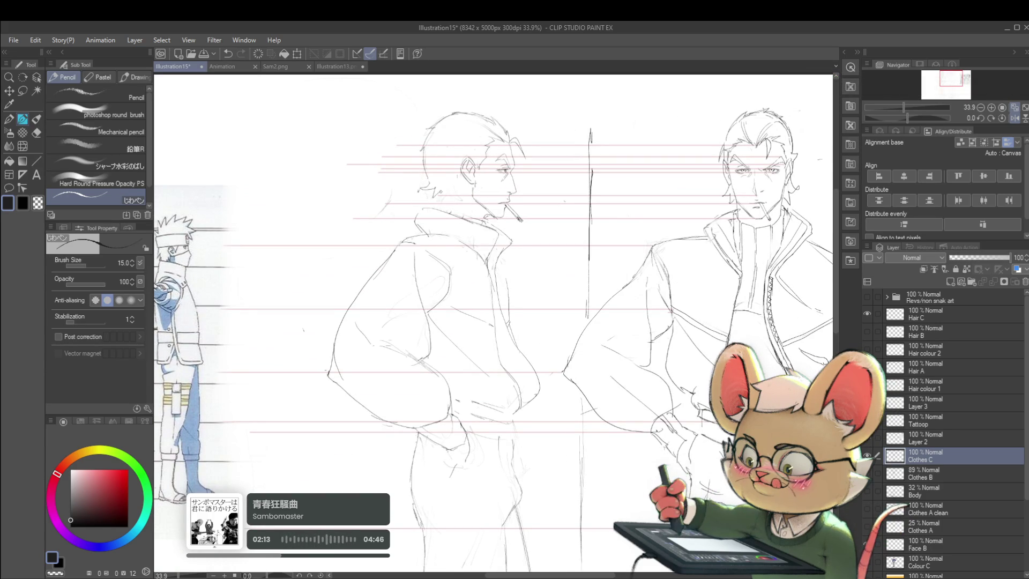
scroll(440, 150, "down", 2)
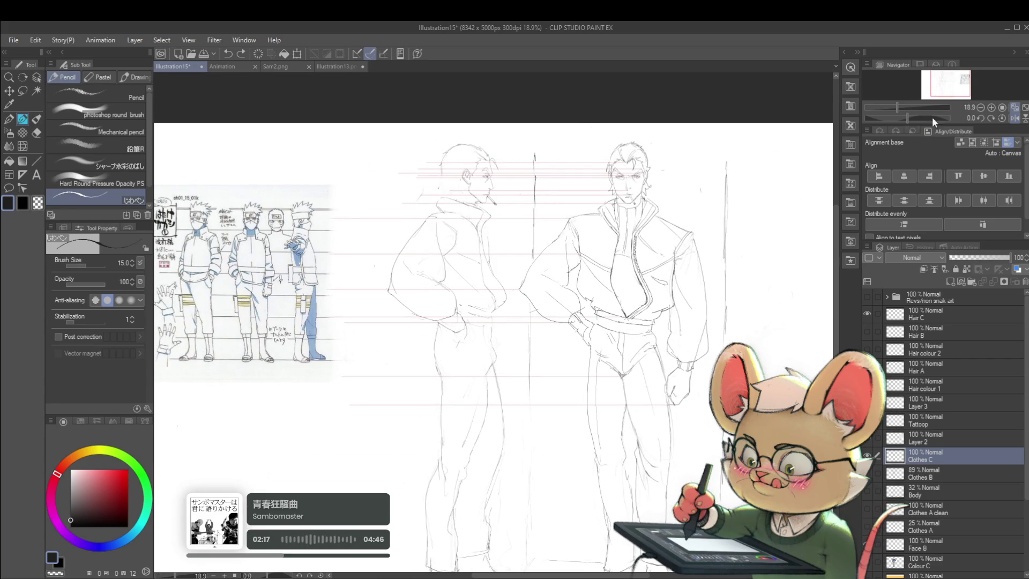
left_click(1012, 119)
scroll(756, 186, "down", 1)
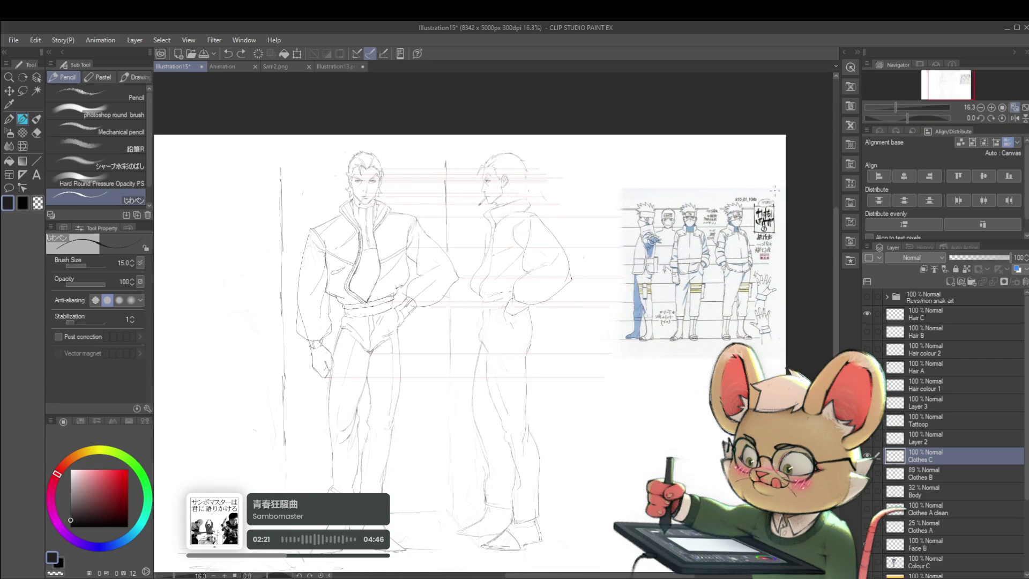
scroll(491, 215, "up", 4)
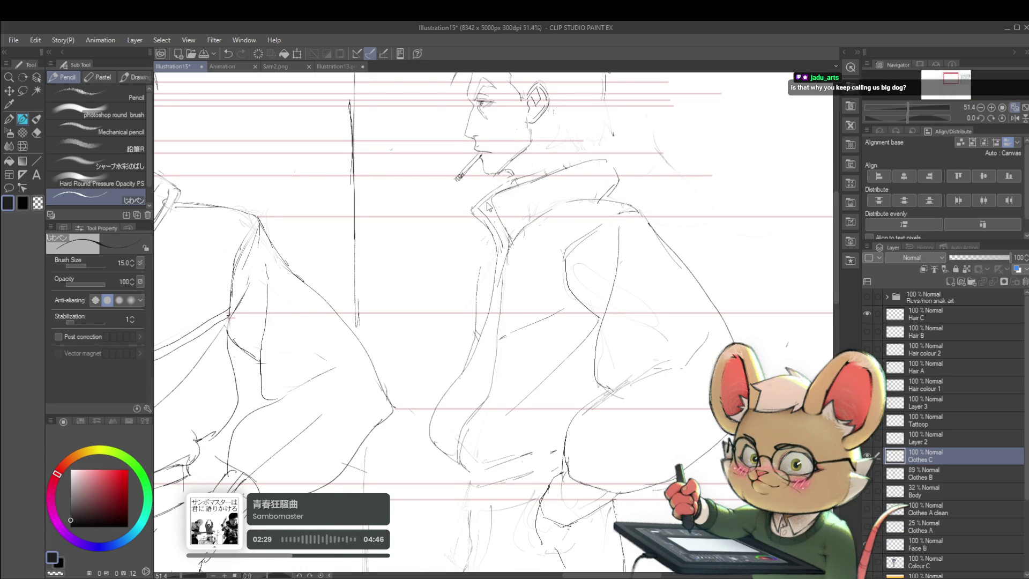
scroll(473, 176, "down", 4)
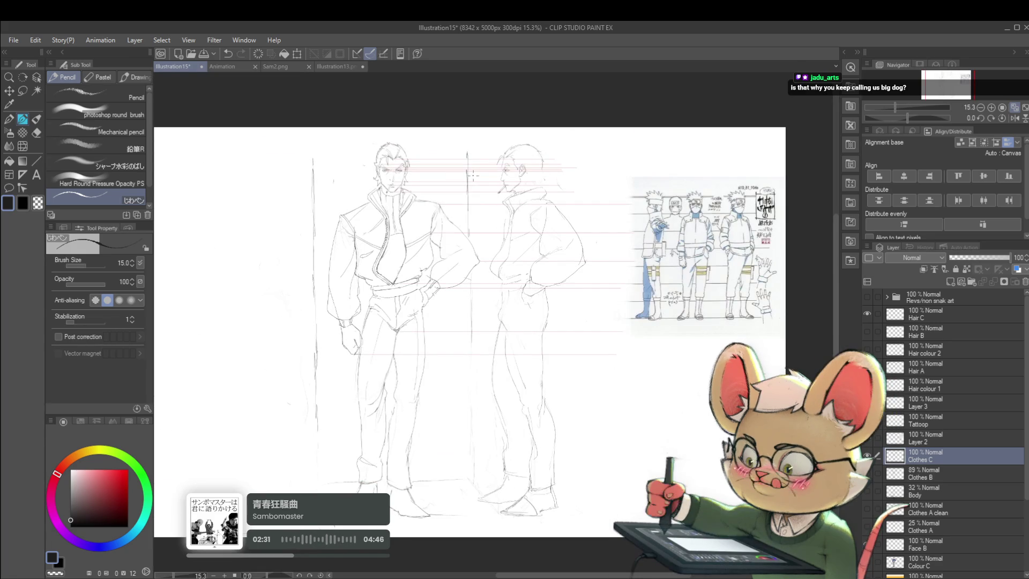
scroll(473, 176, "up", 3)
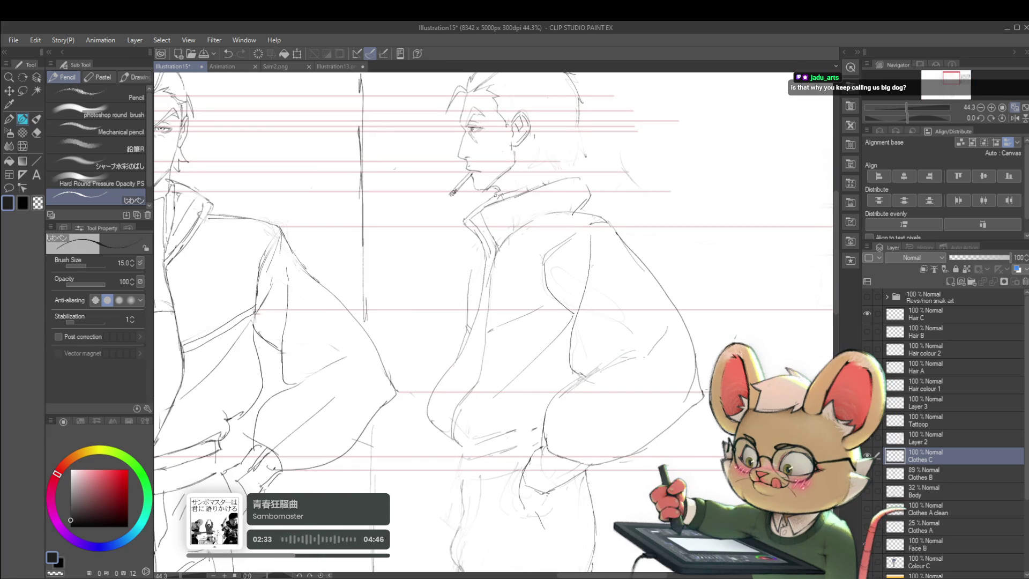
scroll(492, 164, "down", 2)
scroll(492, 164, "down", 1)
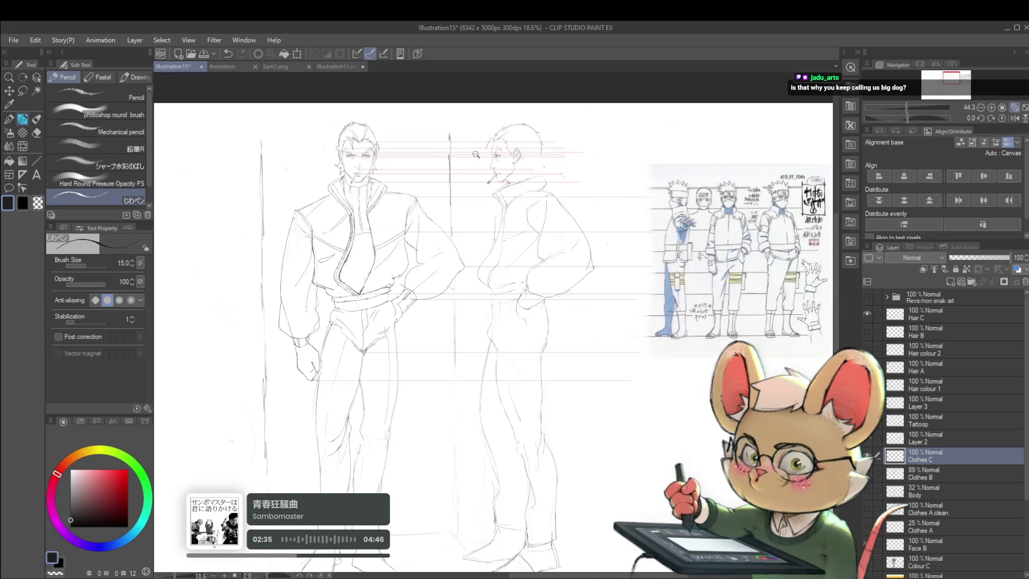
scroll(529, 172, "up", 1)
scroll(529, 172, "up", 2)
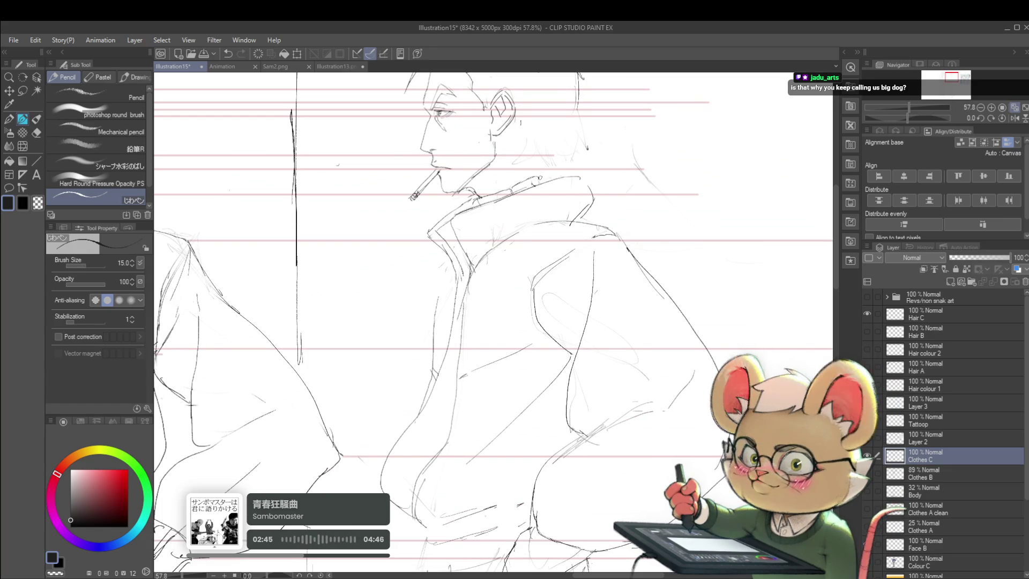
left_click_drag(526, 191, 512, 163)
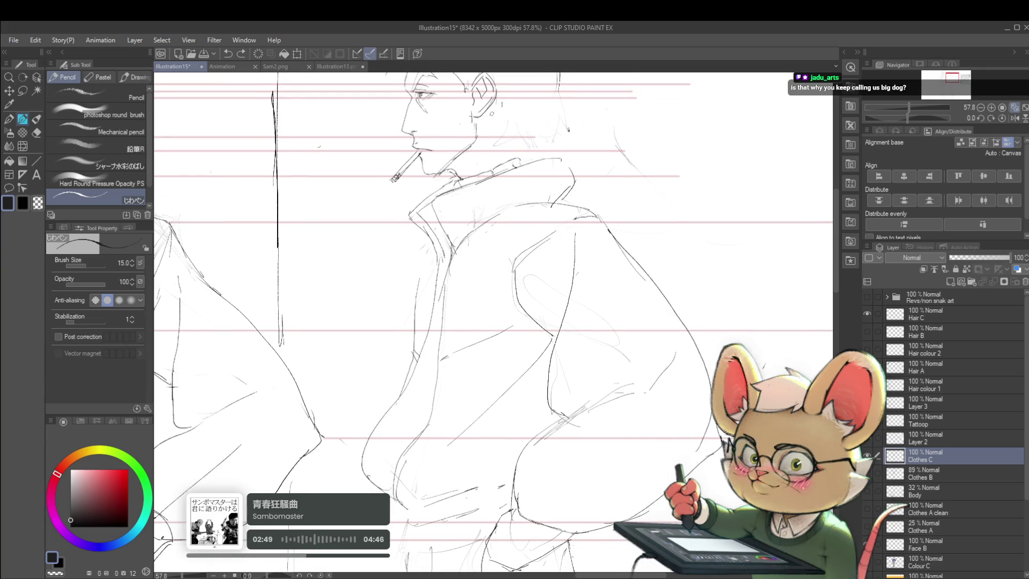
scroll(525, 164, "up", 3)
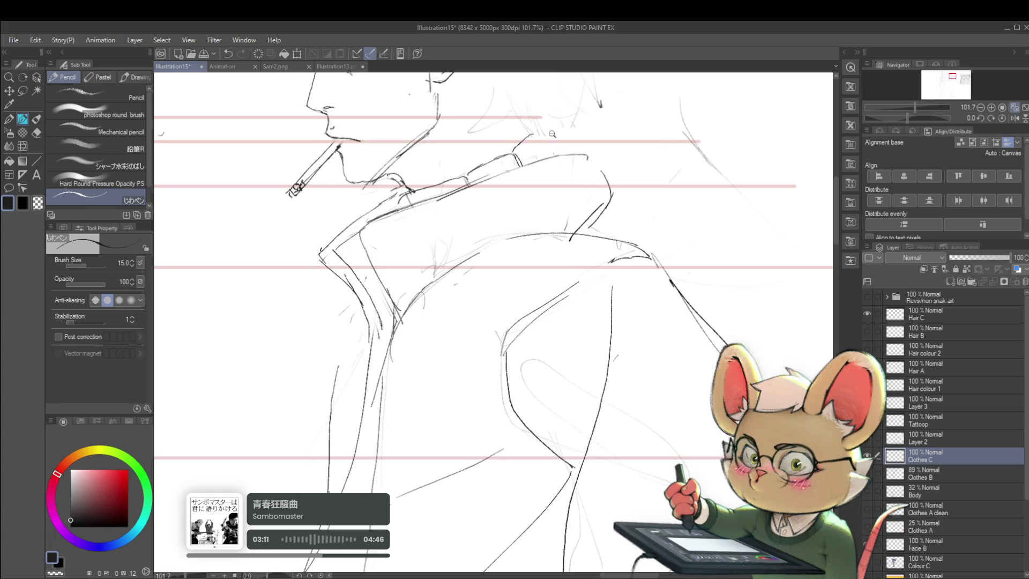
scroll(496, 326, "down", 5)
scroll(610, 161, "down", 2)
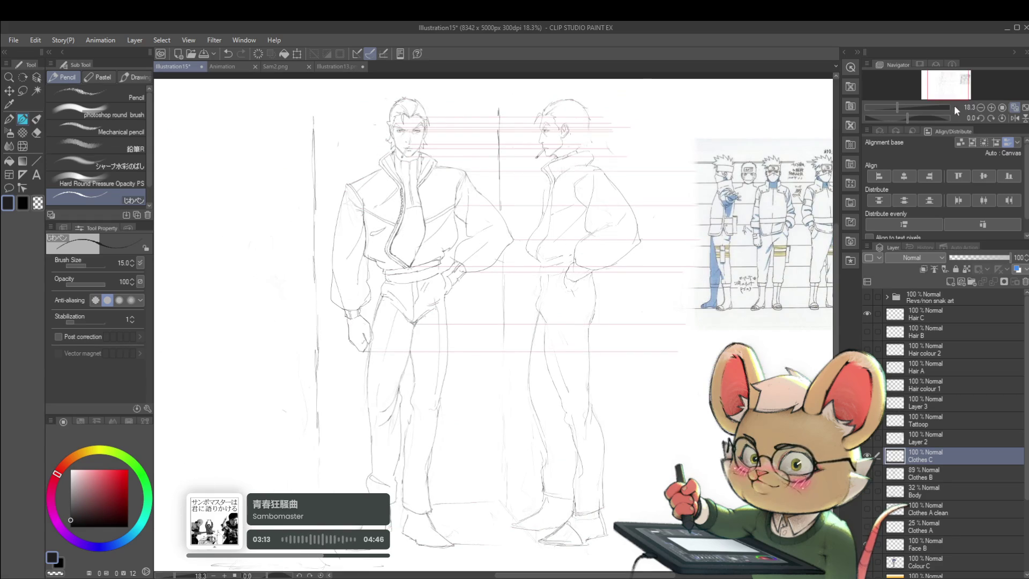
- Review the page mirrored and zoomed out, then pick the Liquify tool
left_click(1014, 119)
scroll(378, 141, "up", 2)
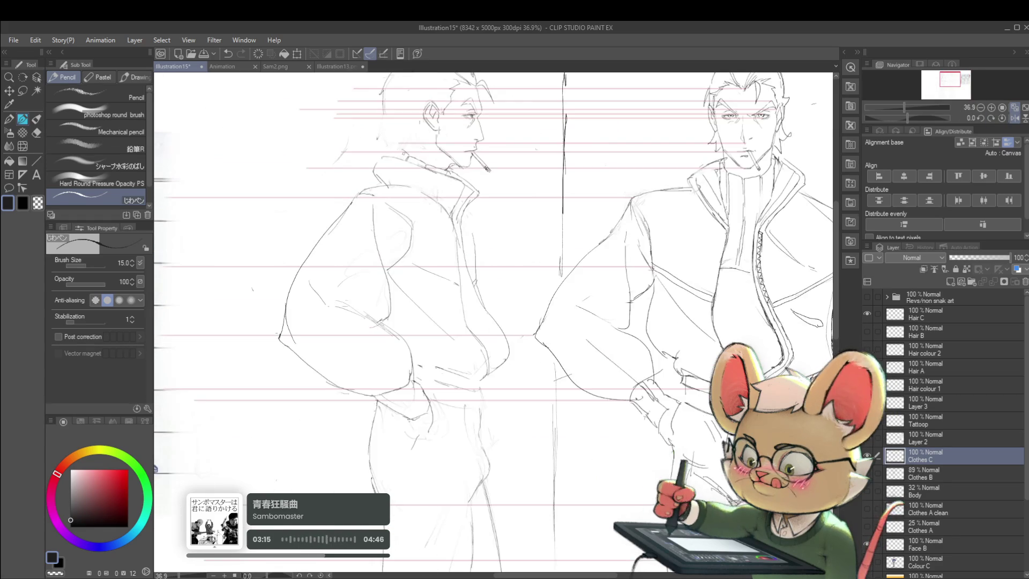
key("ctrl+minus")
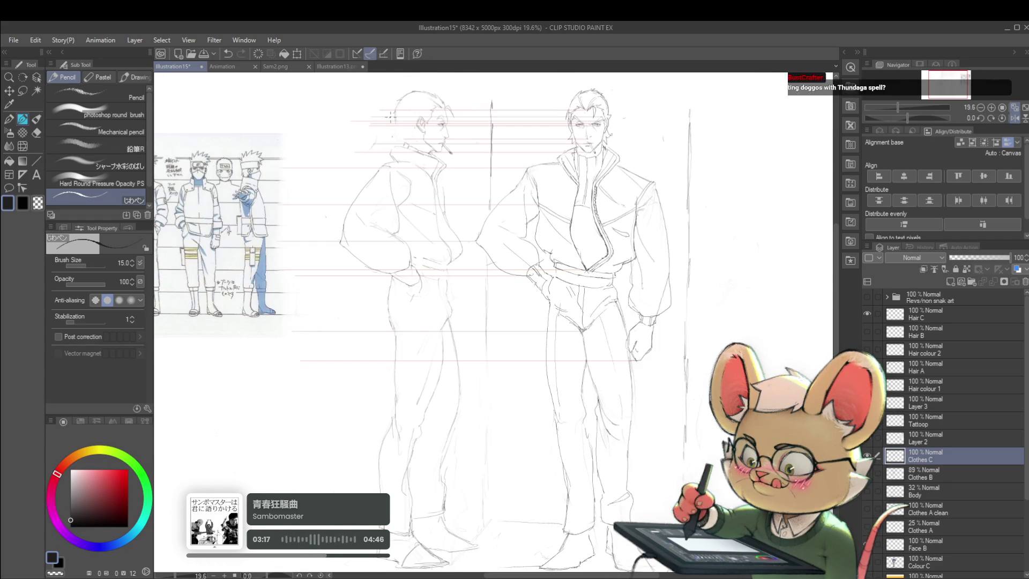
key("ctrl+minus")
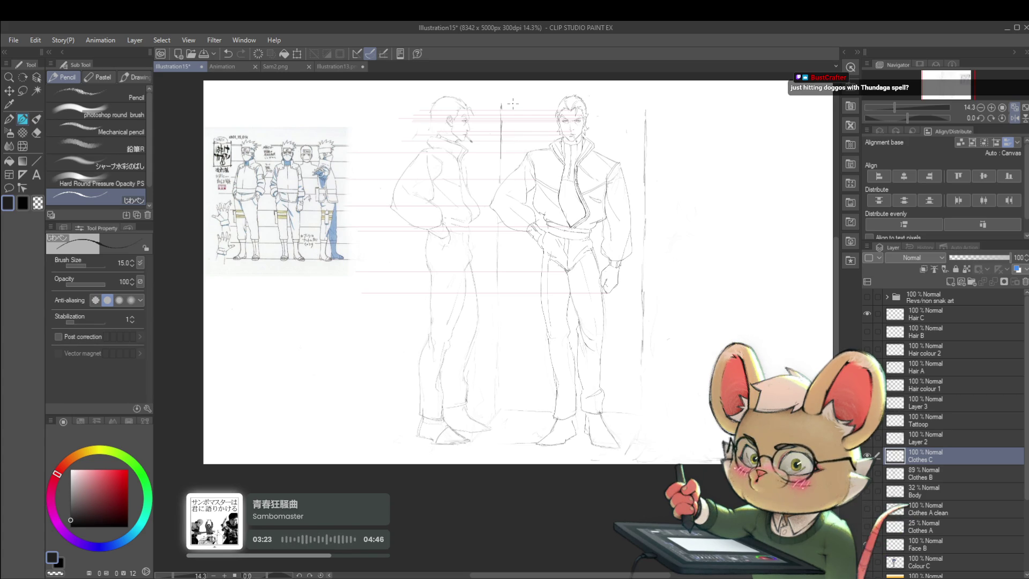
key("h")
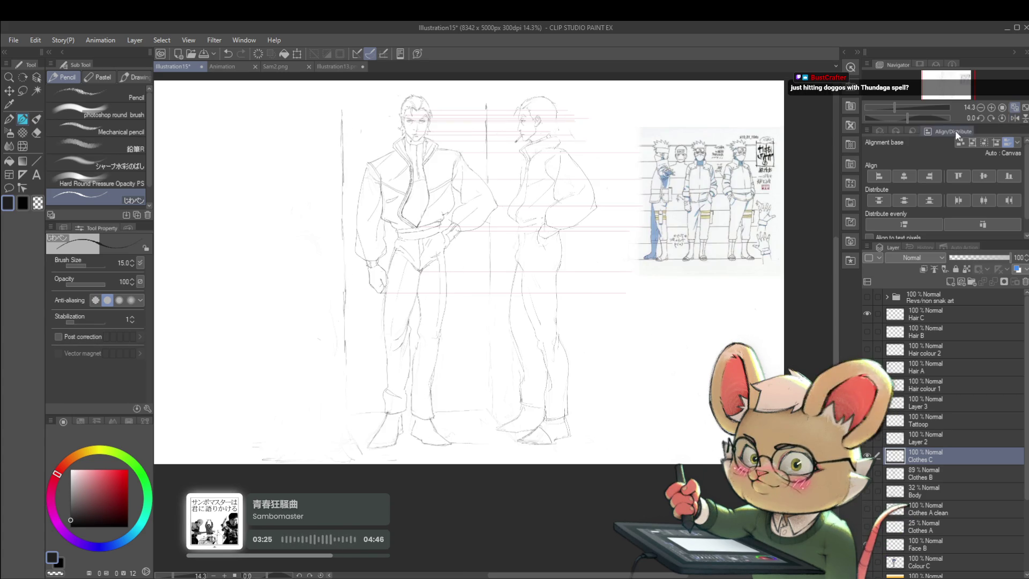
scroll(603, 123, "up", 5)
scroll(597, 191, "down", 3)
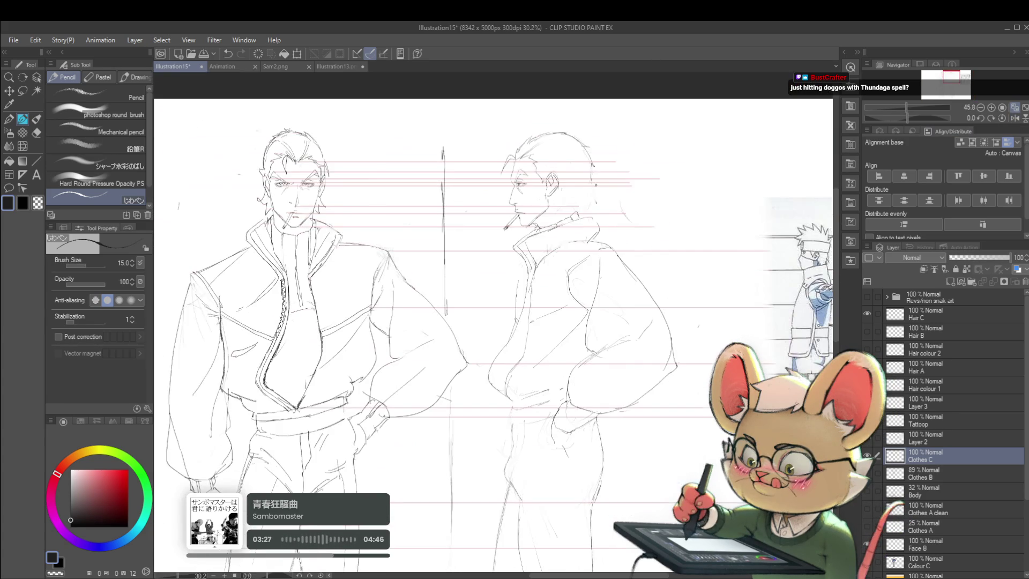
left_click_drag(606, 265, 581, 184)
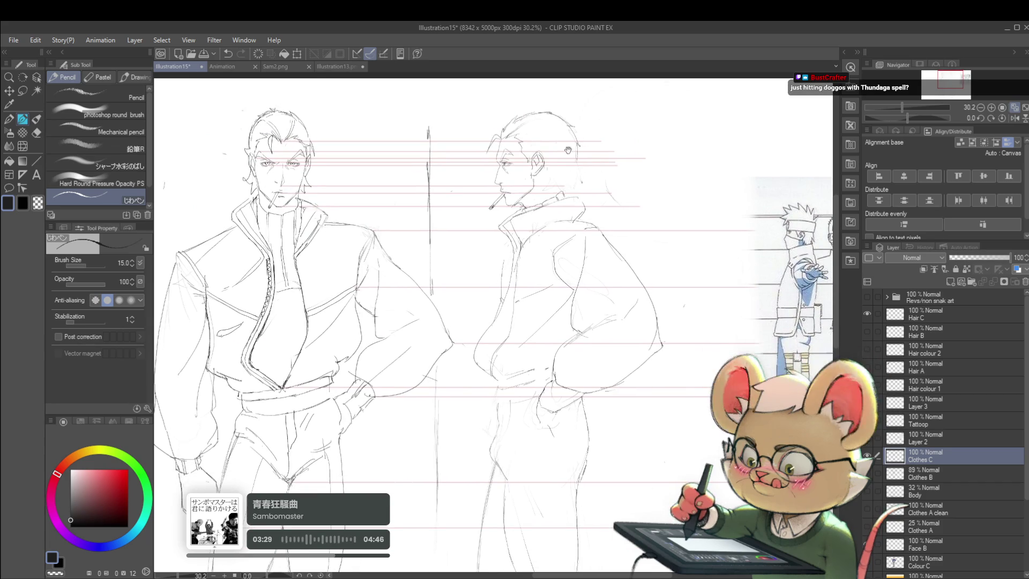
scroll(581, 185, "down", 2)
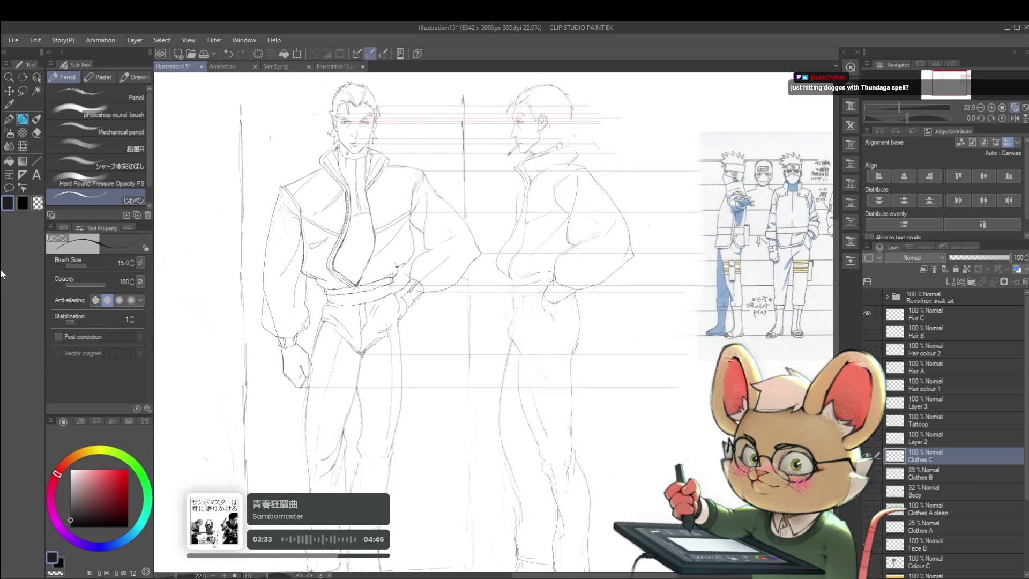
left_click(22, 146)
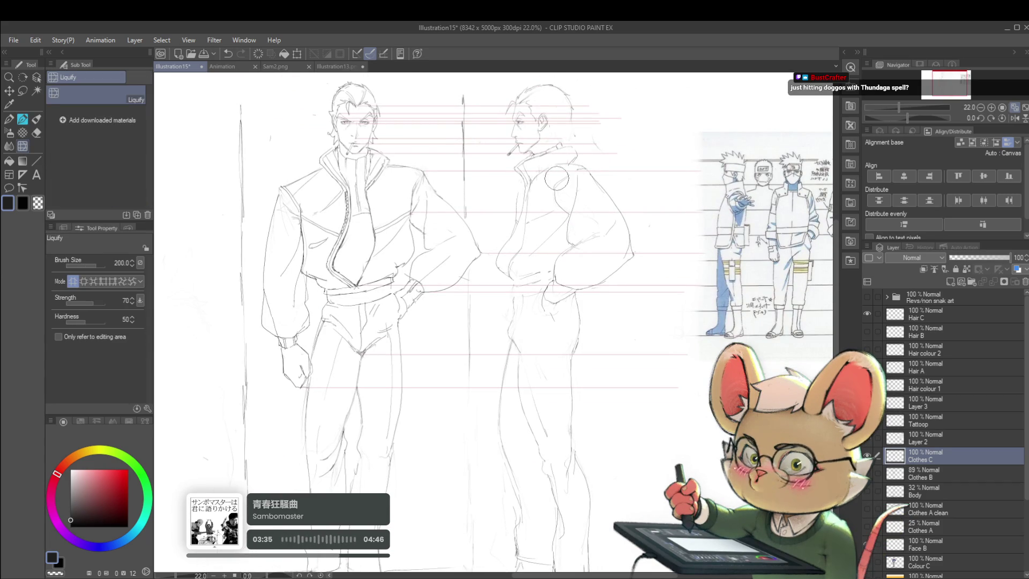
- Adjust the liquify brush and push the smoker's shoulder contour slightly outward, then return to the pen
key("bracketleft")
key("bracketleft")
key("bracketleft")
key("bracketright")
key("bracketright")
key("bracketright")
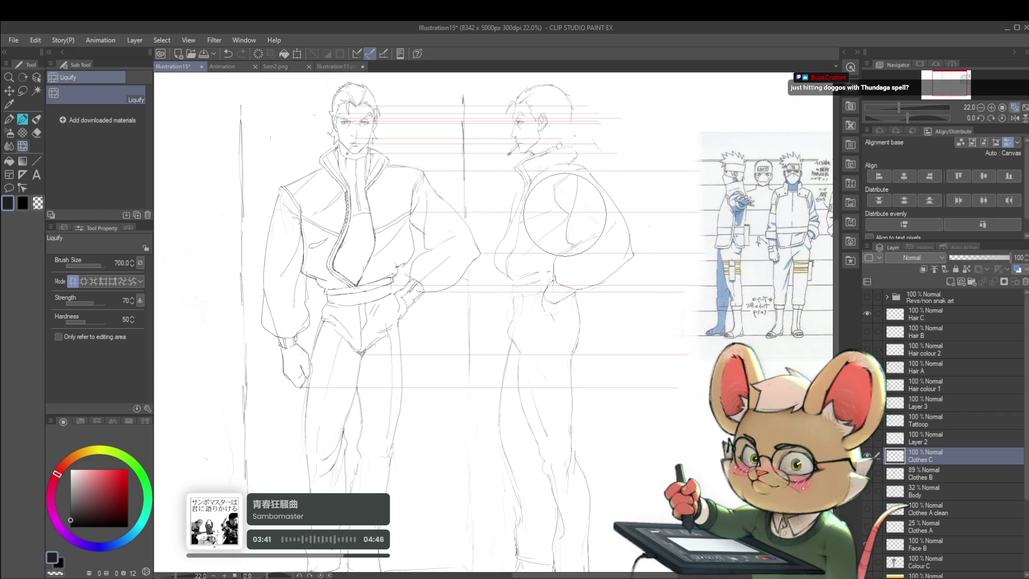
left_click_drag(565, 214, 578, 231)
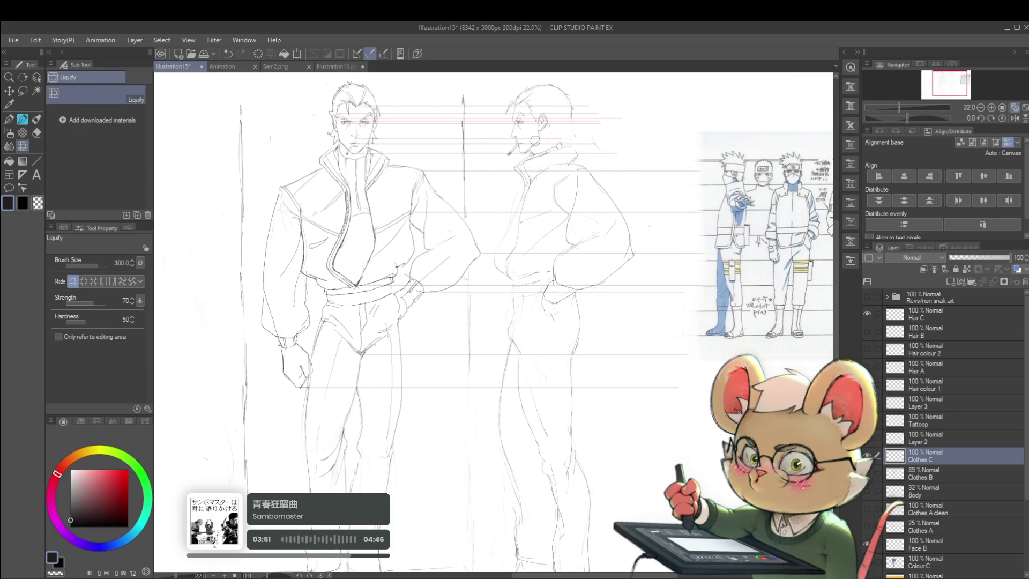
key("p")
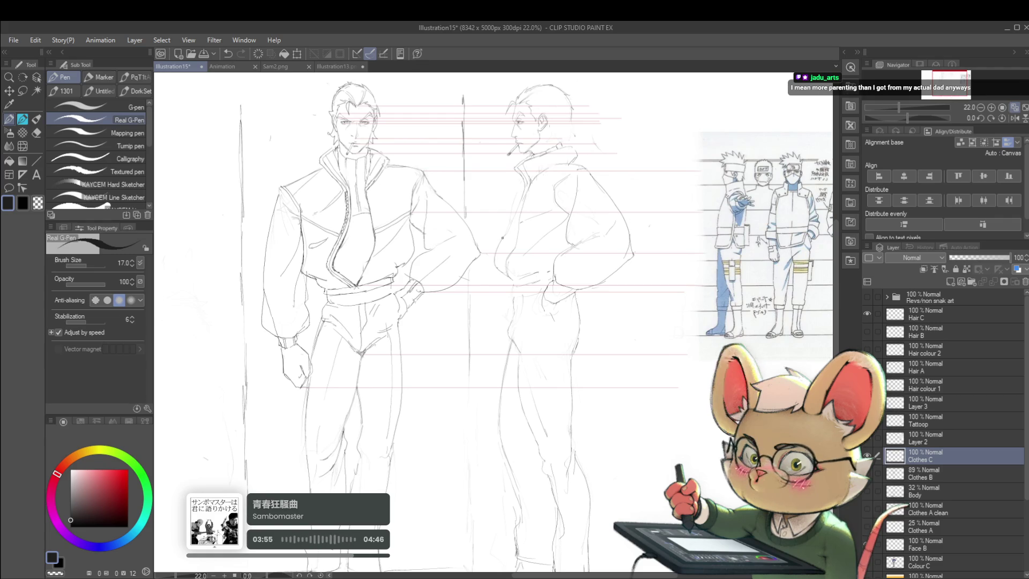
- Draw and undo a test horizontal stroke, then check the figures mirrored
left_click_drag(334, 267, 528, 267)
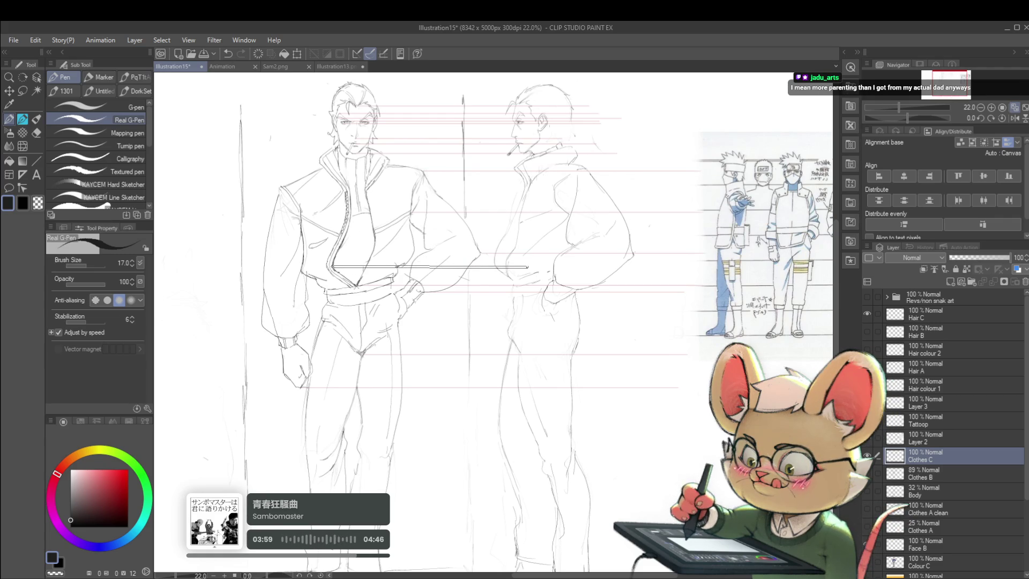
key("ctrl+z")
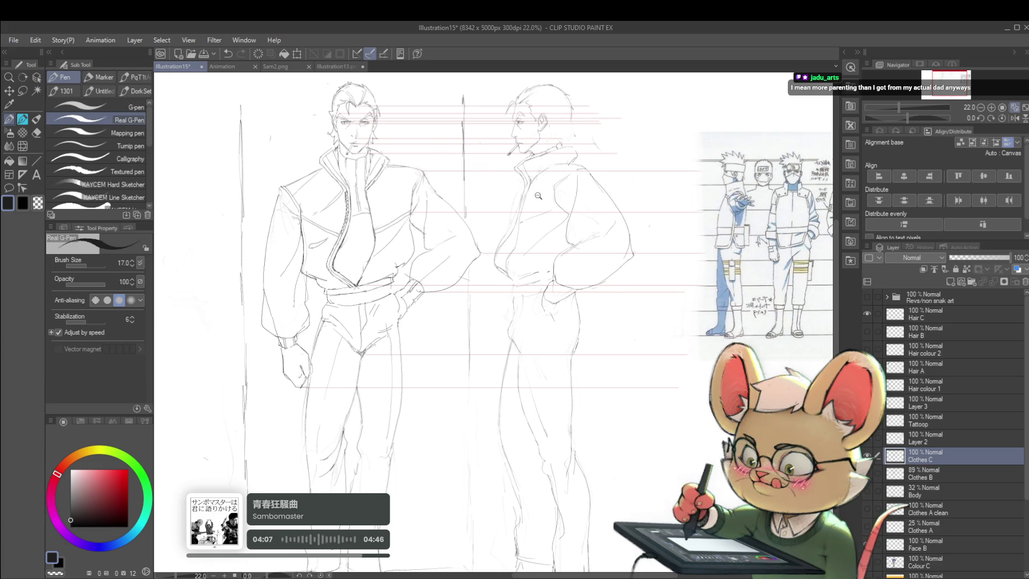
left_click_drag(540, 194, 509, 180)
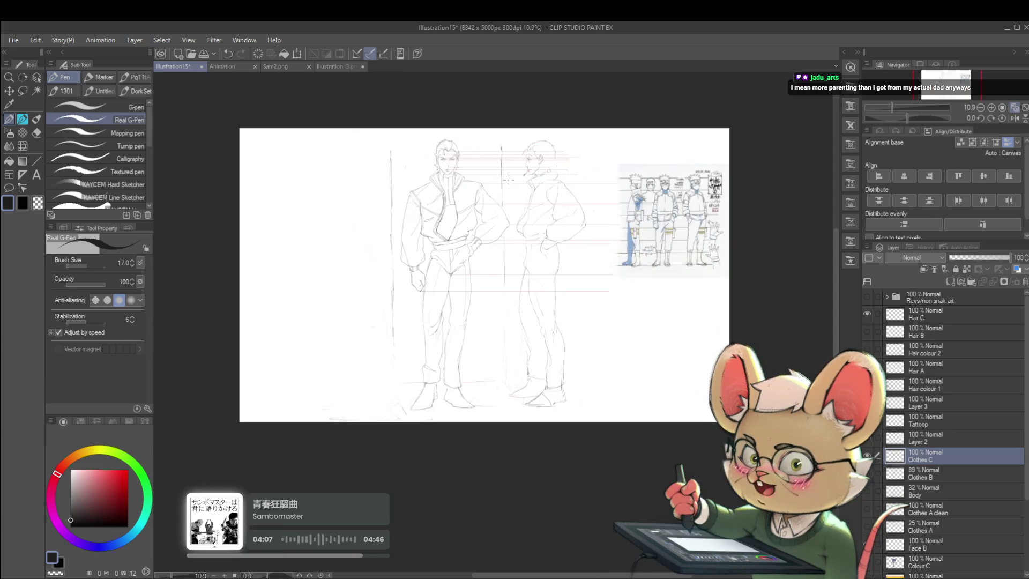
left_click(1012, 118)
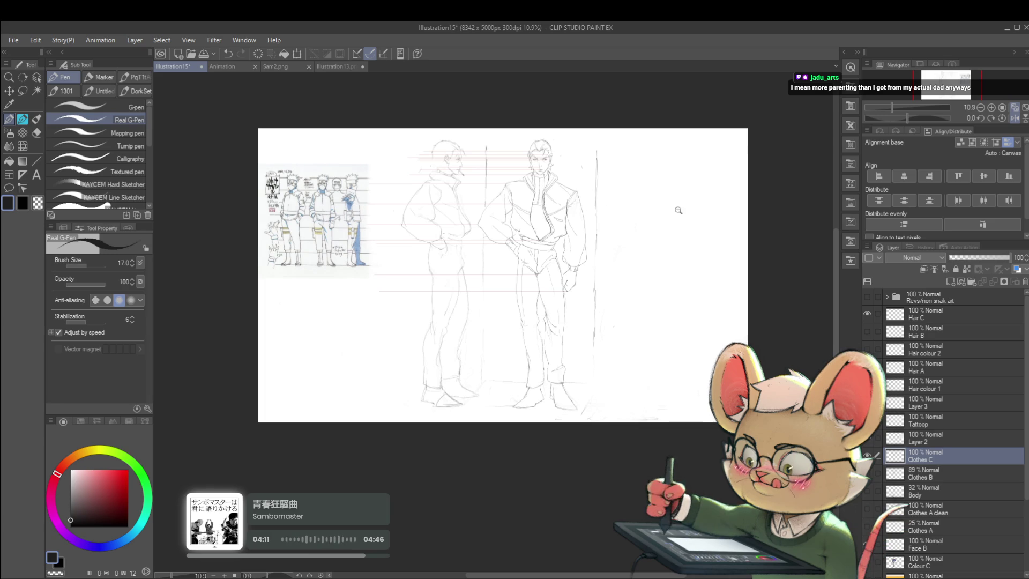
left_click_drag(678, 210, 440, 251)
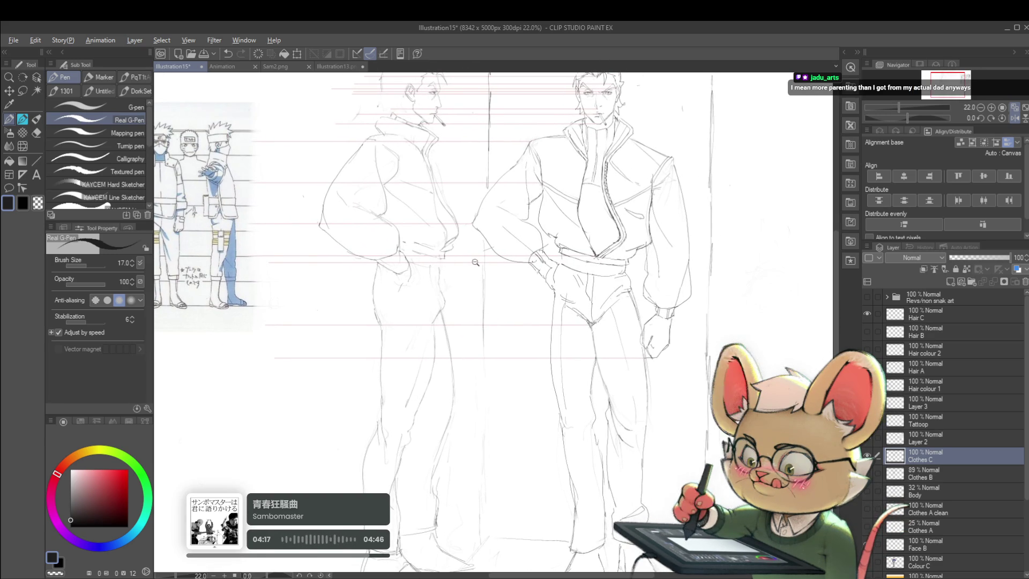
scroll(444, 254, "down", 3)
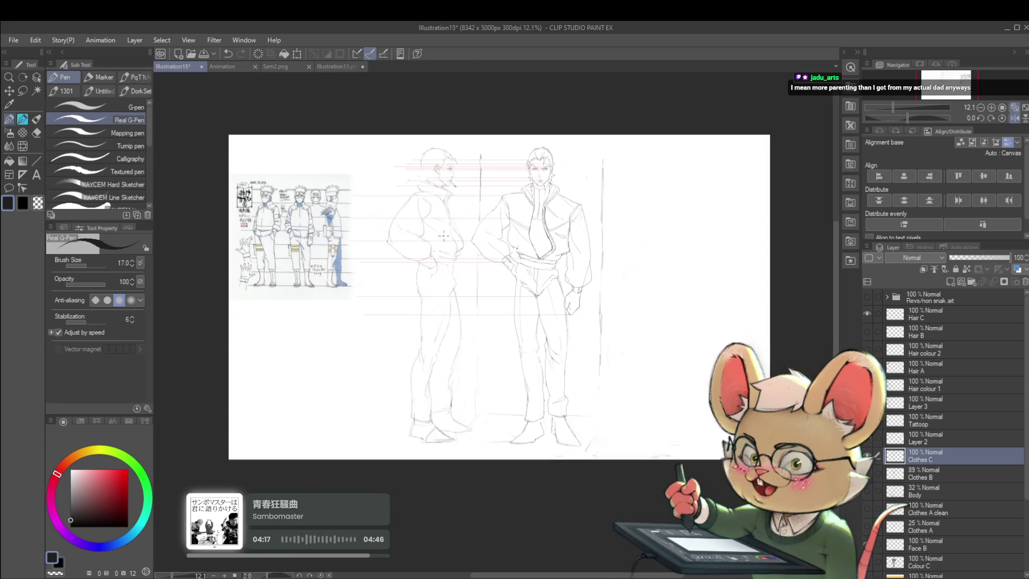
- Flip the view back and forth at full-page zoom to compare proportions
left_click(1015, 119)
scroll(544, 242, "up", 3)
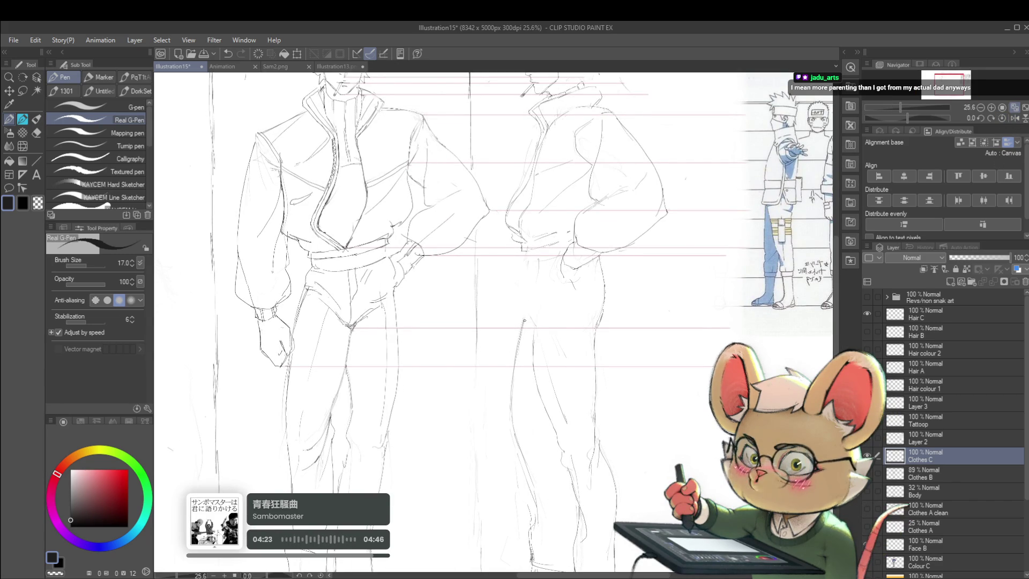
scroll(472, 330, "up", 2)
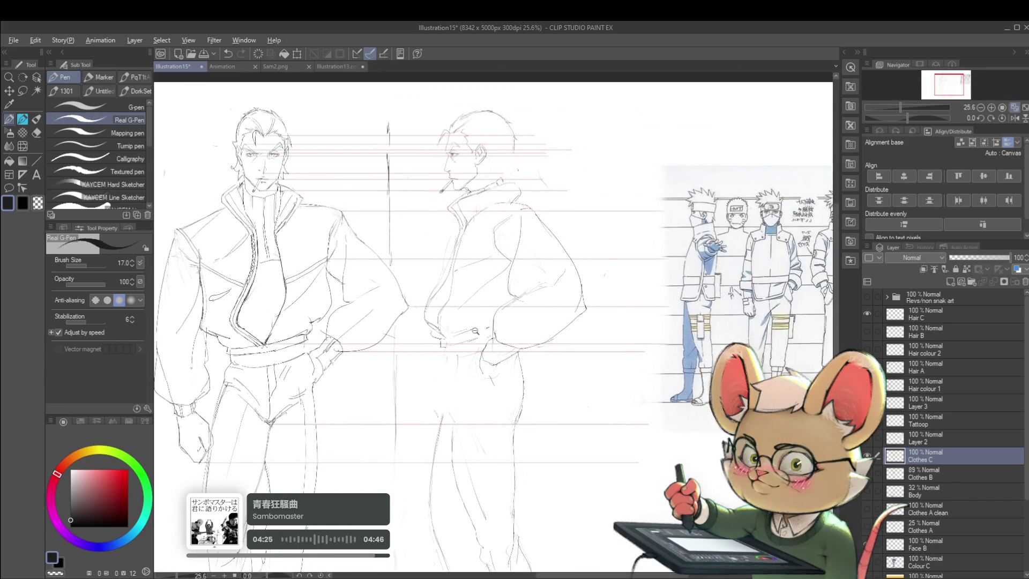
scroll(472, 330, "down", 2)
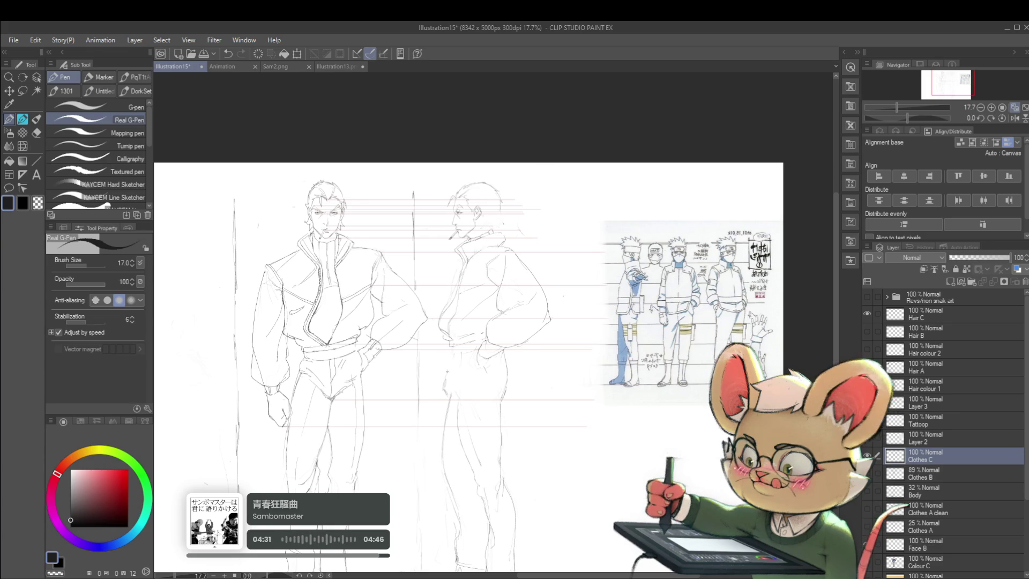
left_click(489, 295, "alt")
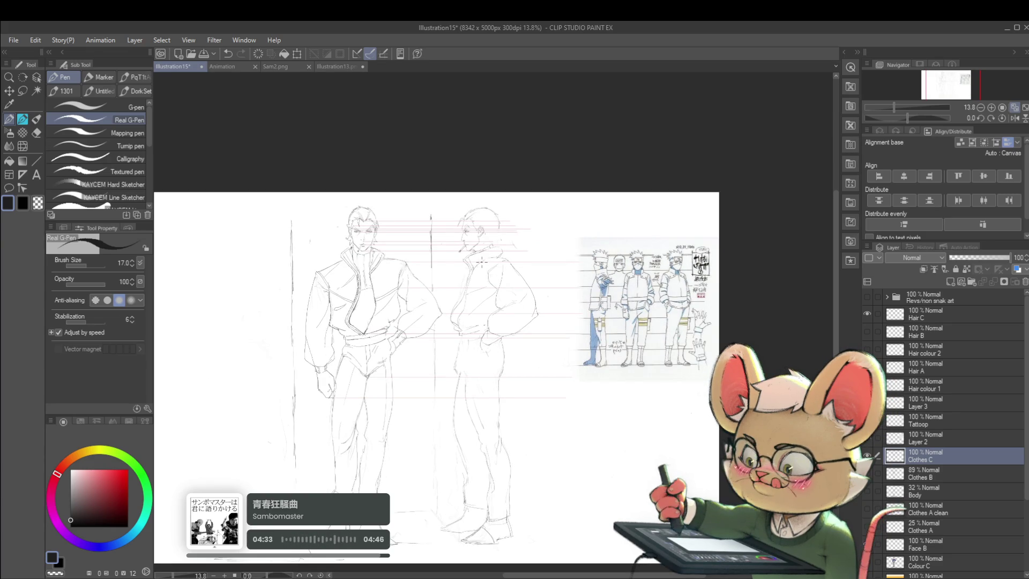
left_click(1015, 117)
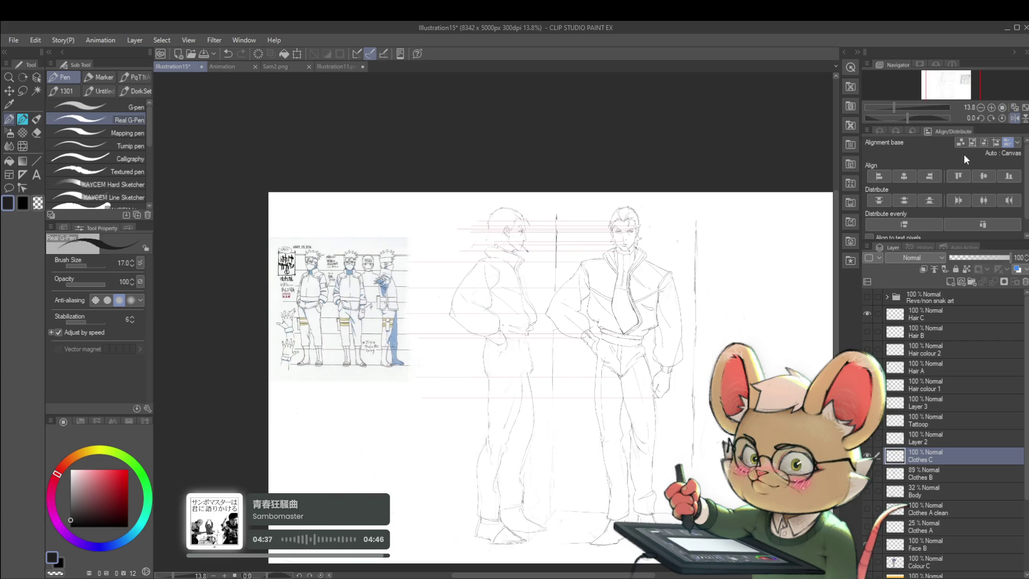
scroll(498, 354, "up", 3)
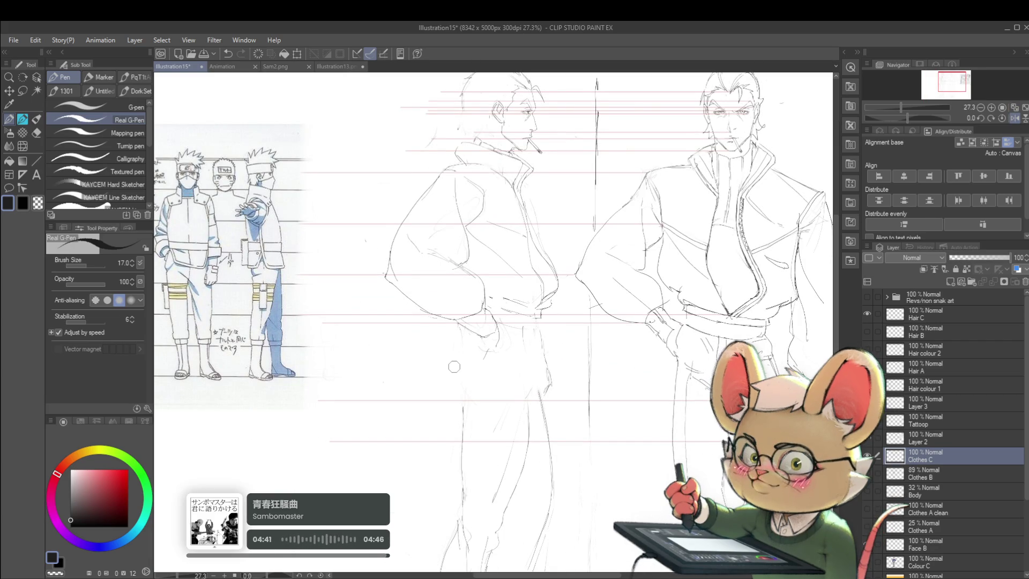
left_click_drag(454, 366, 416, 356)
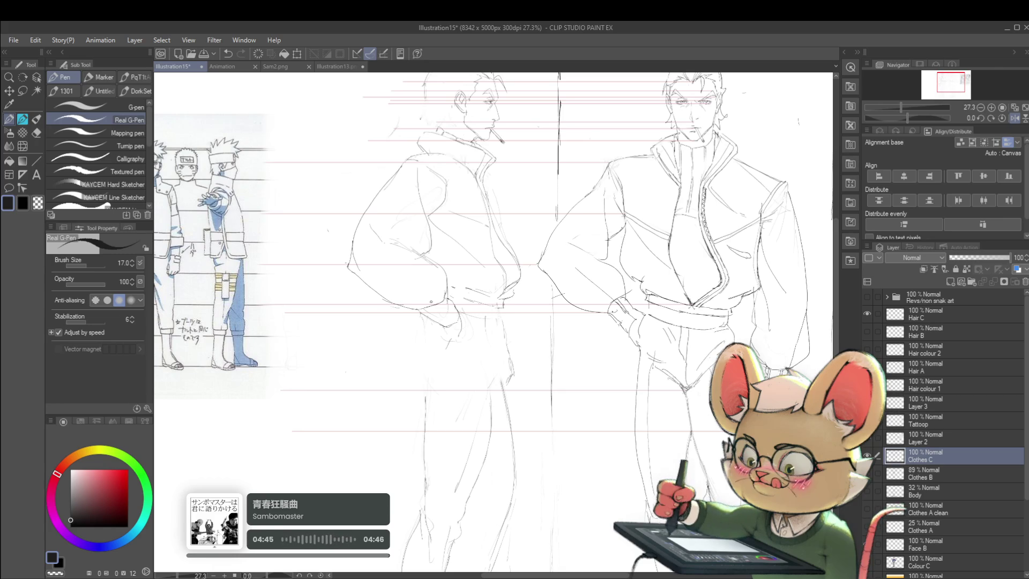
left_click(1016, 118)
scroll(608, 261, "down", 2)
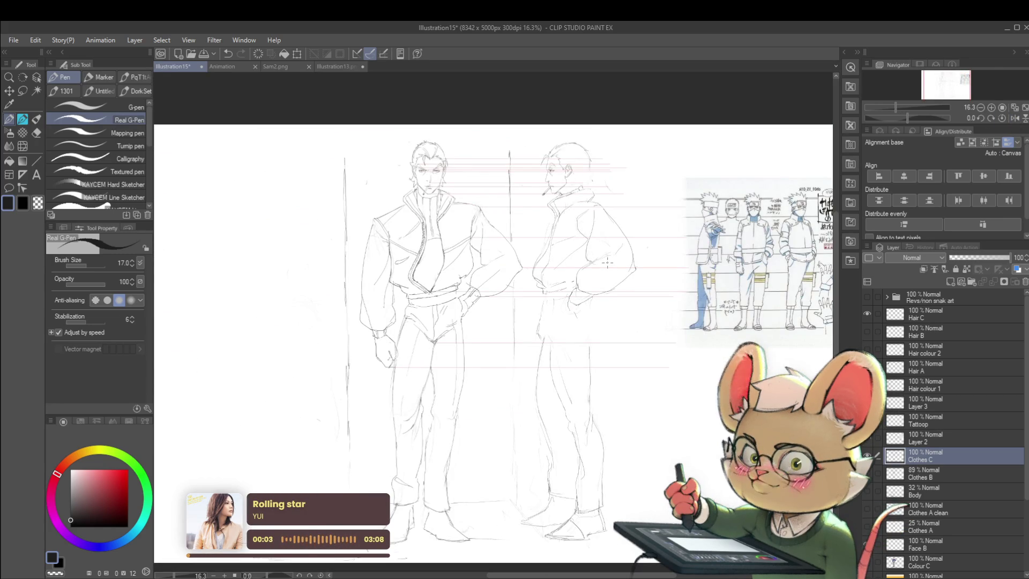
scroll(536, 317, "up", 2)
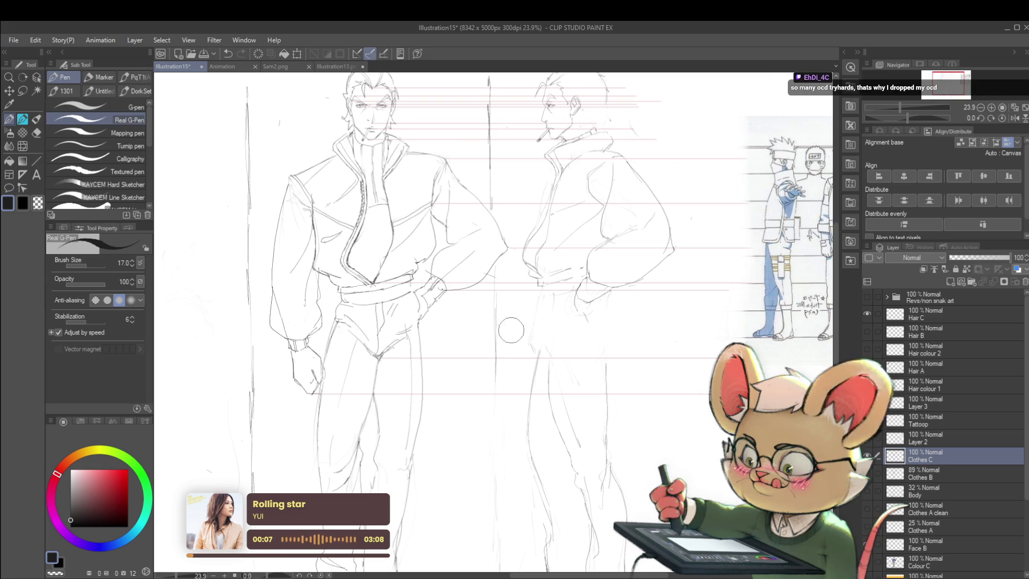
left_click_drag(510, 331, 504, 319)
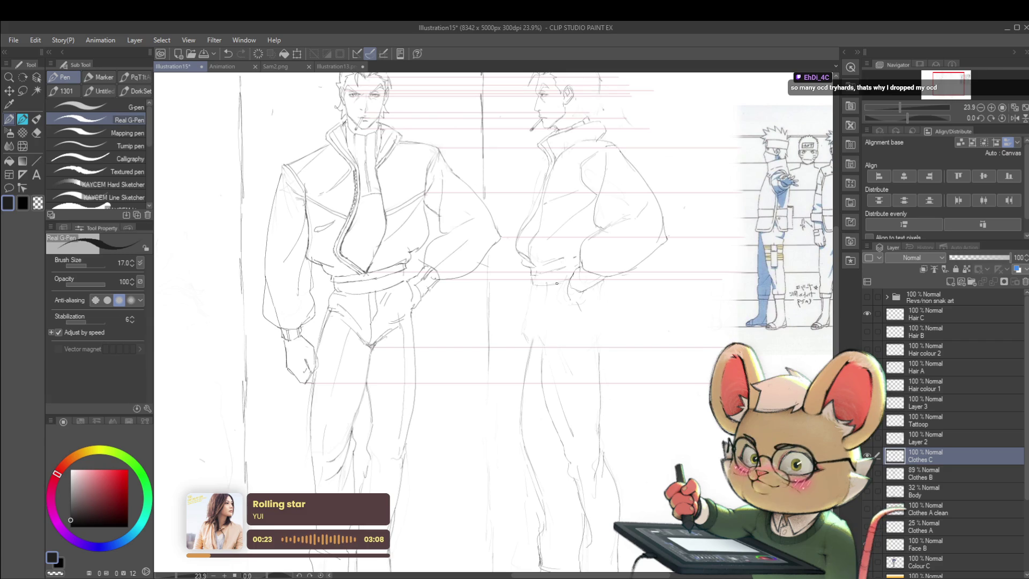
left_click_drag(584, 278, 560, 262)
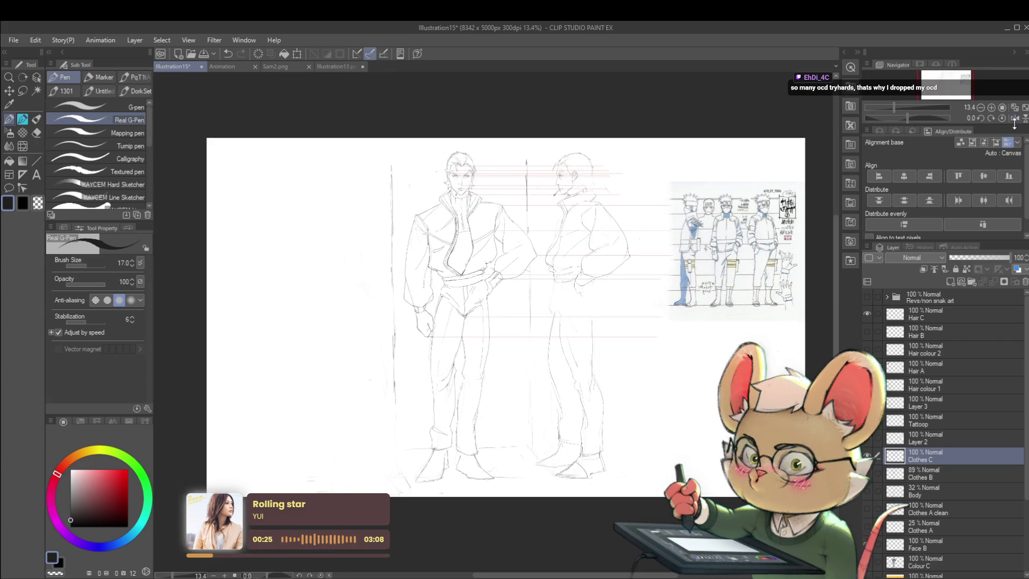
left_click(1014, 118)
scroll(442, 292, "up", 2)
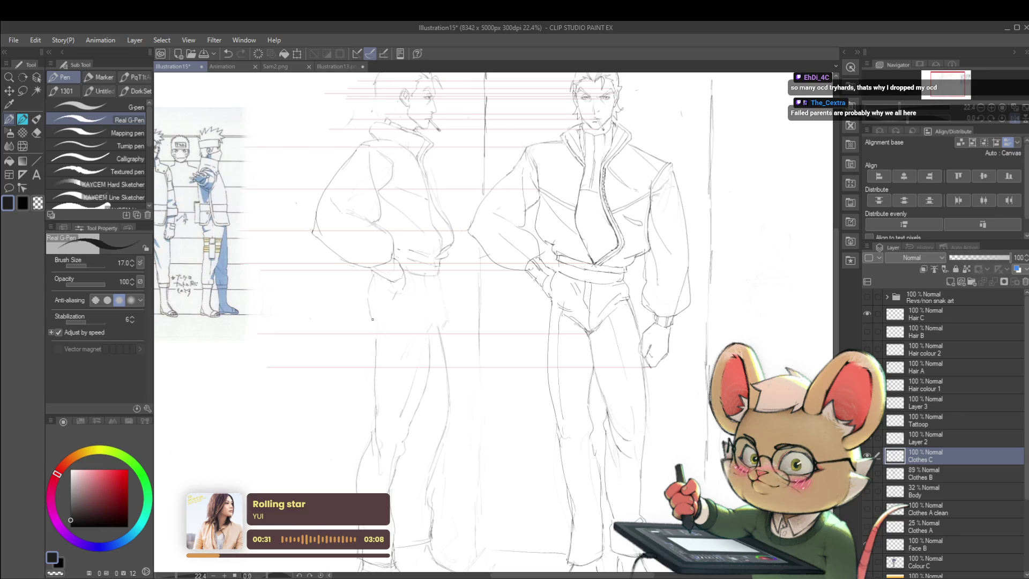
left_click_drag(375, 330, 411, 322)
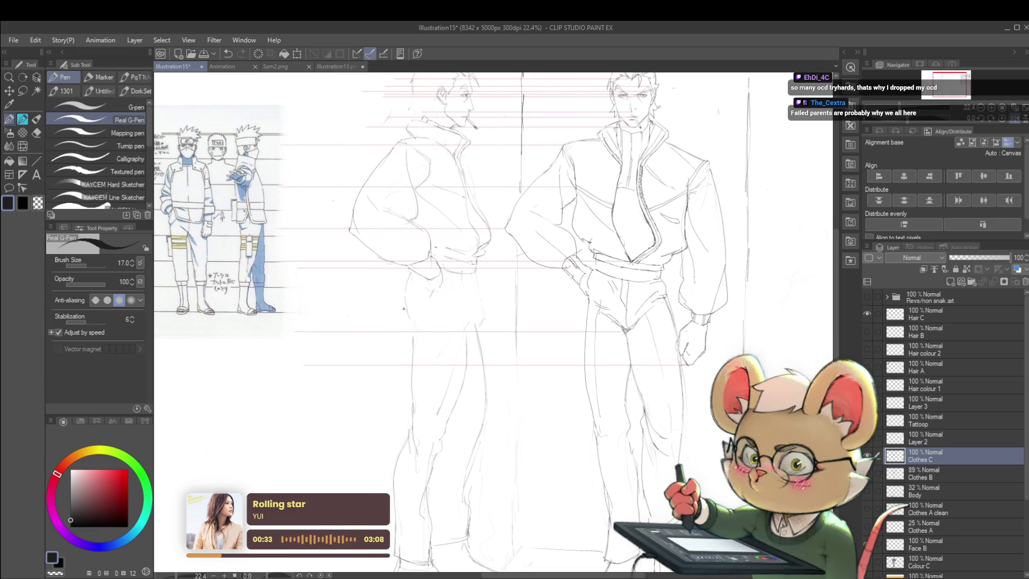
left_click_drag(248, 230, 314, 209)
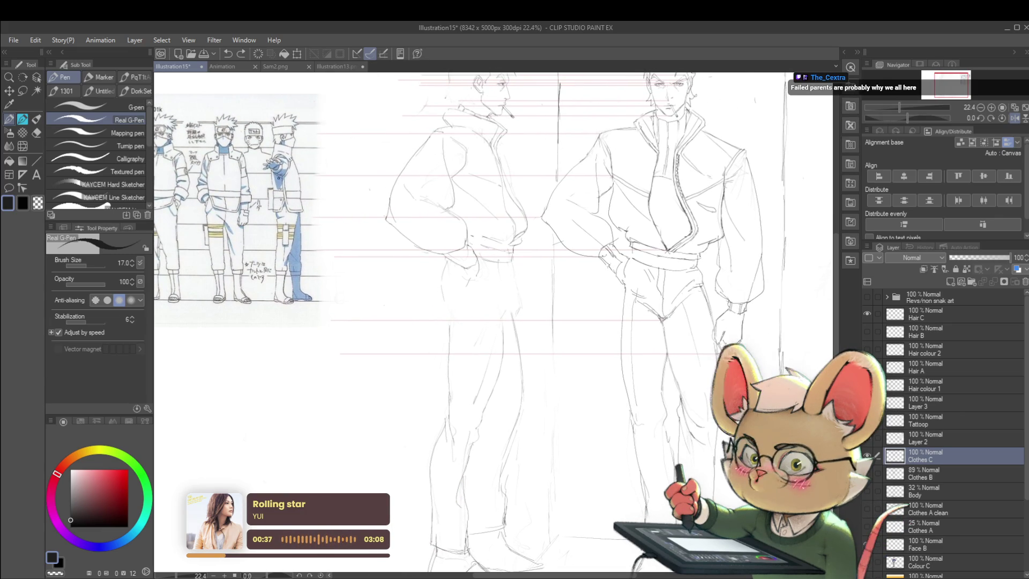
scroll(495, 321, "down", 1)
scroll(495, 322, "down", 1)
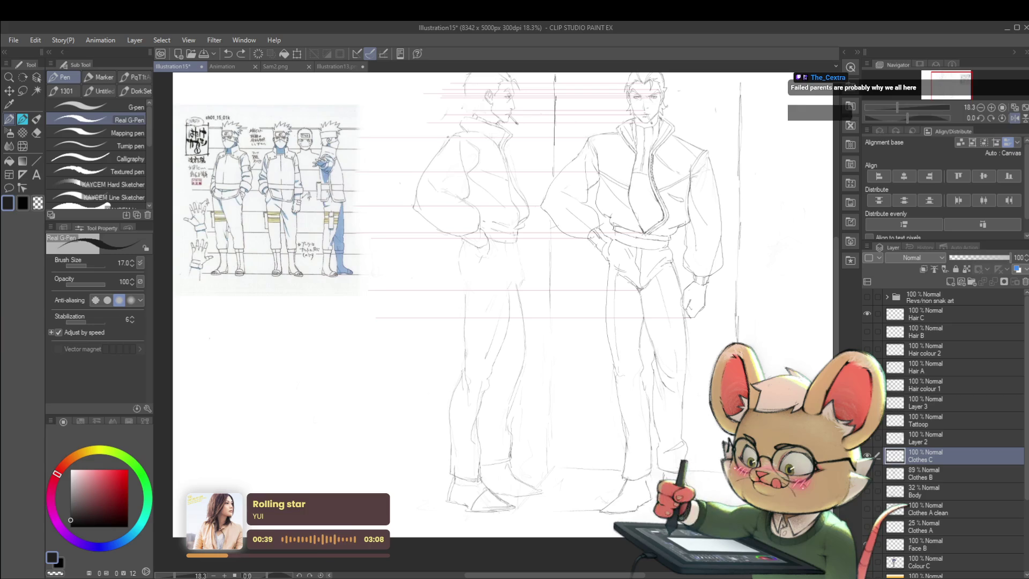
scroll(492, 94, "down", 2)
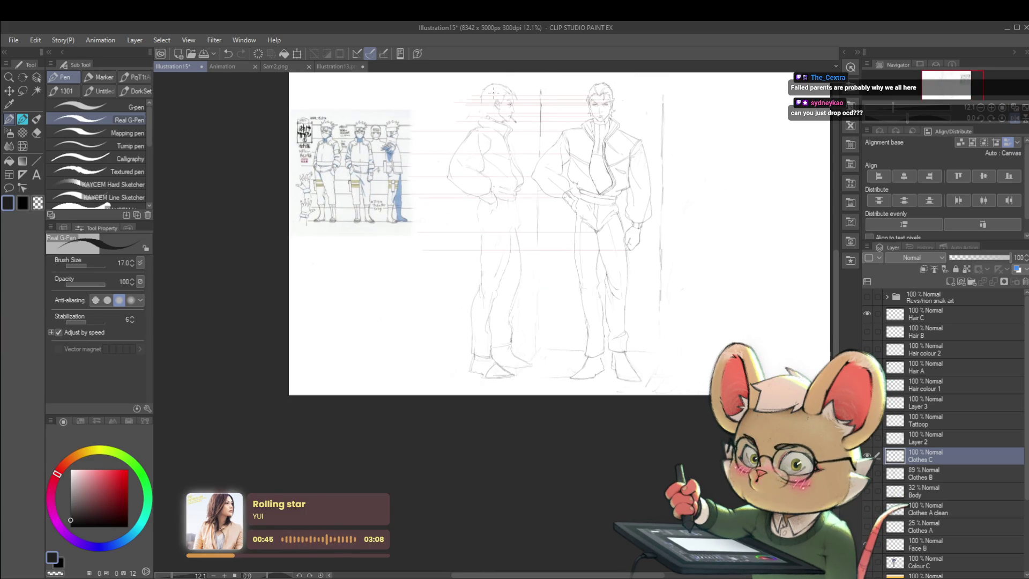
left_click(989, 119)
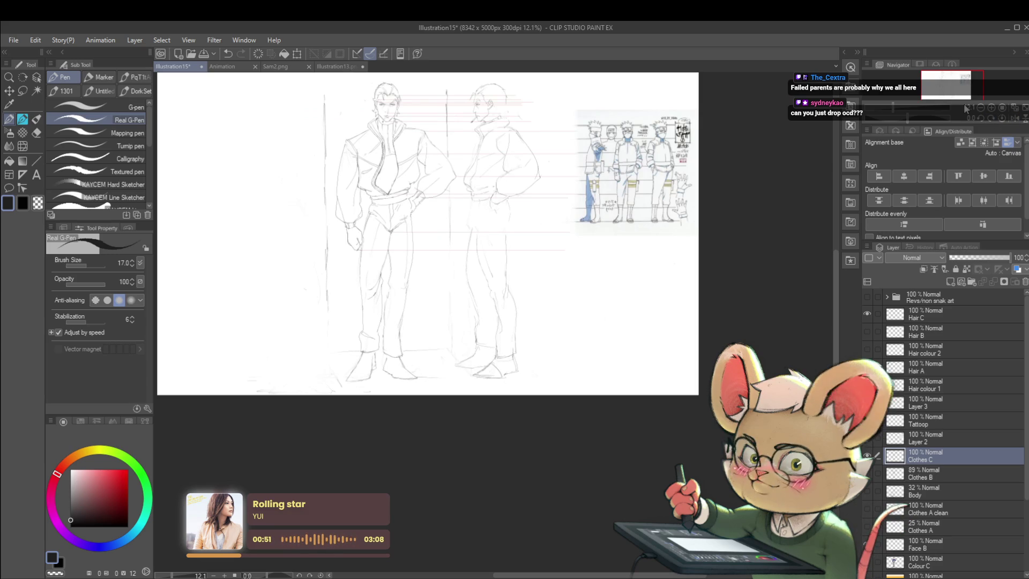
- Flip the view upside down briefly, return it upright, and shift the page down-right
left_click(1021, 118)
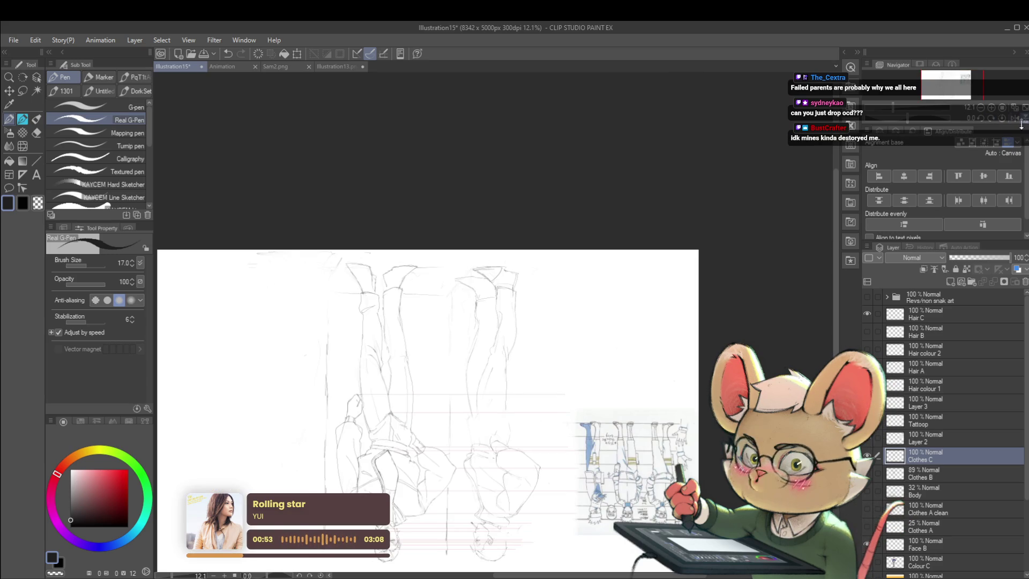
left_click(1006, 119)
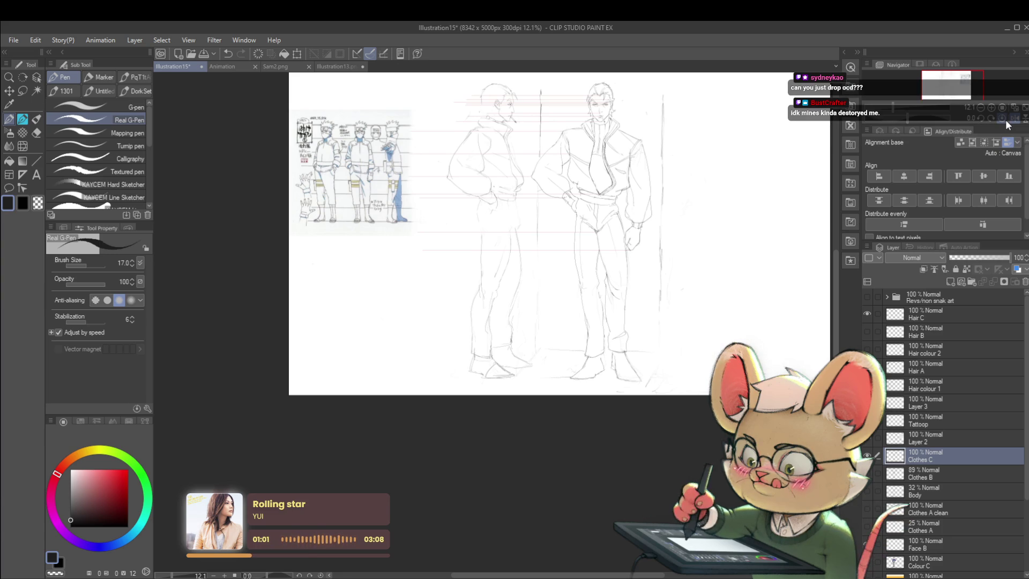
left_click_drag(508, 190, 564, 244)
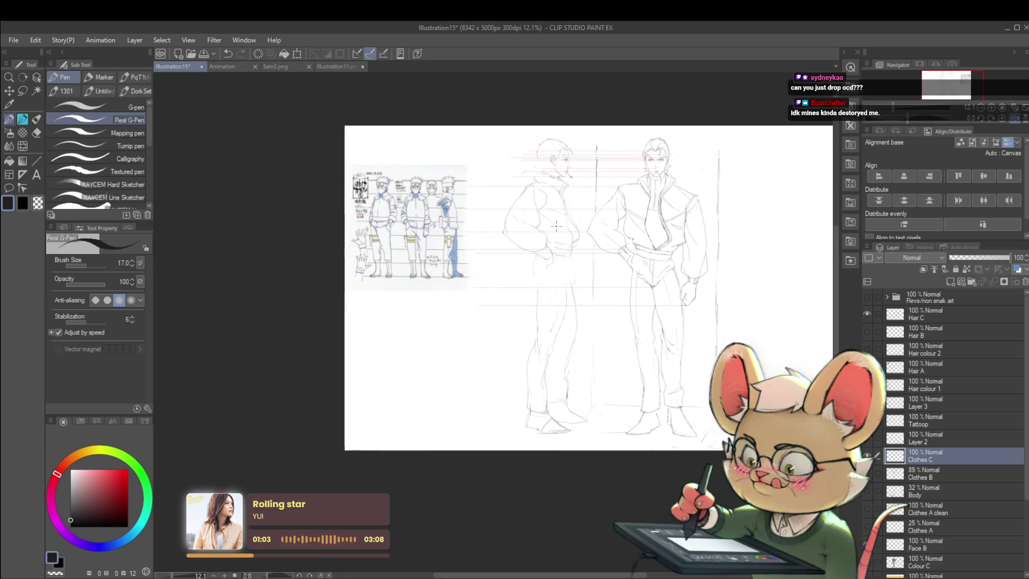
scroll(564, 243, "up", 3)
scroll(587, 161, "down", 3)
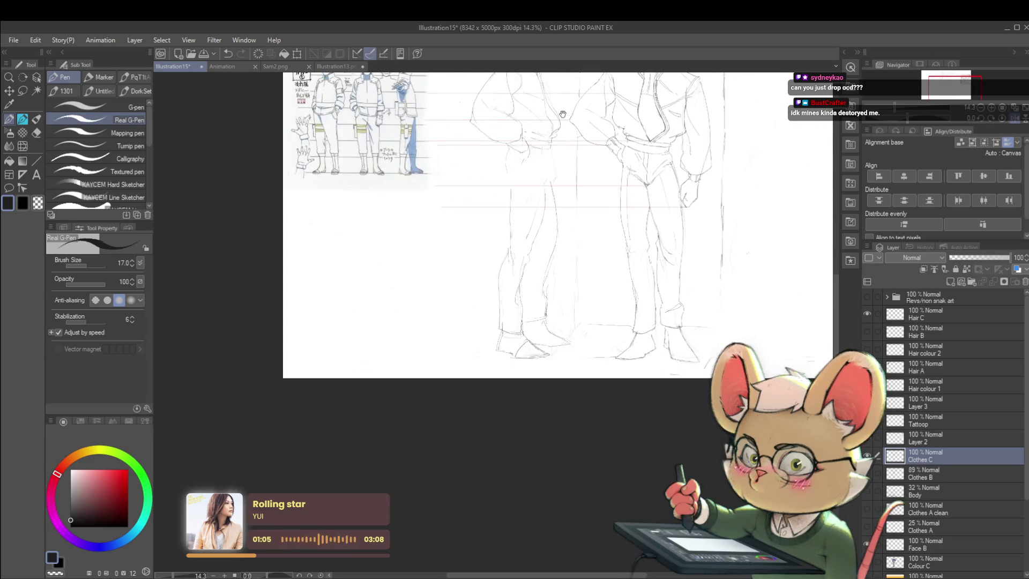
scroll(570, 100, "up", 1)
scroll(505, 236, "up", 1)
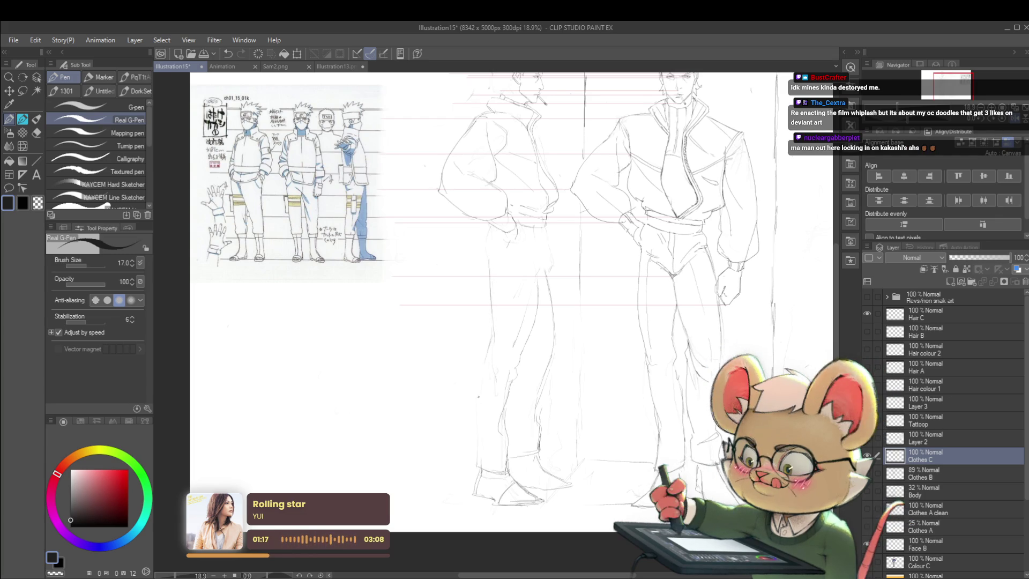
left_click_drag(505, 341, 480, 303)
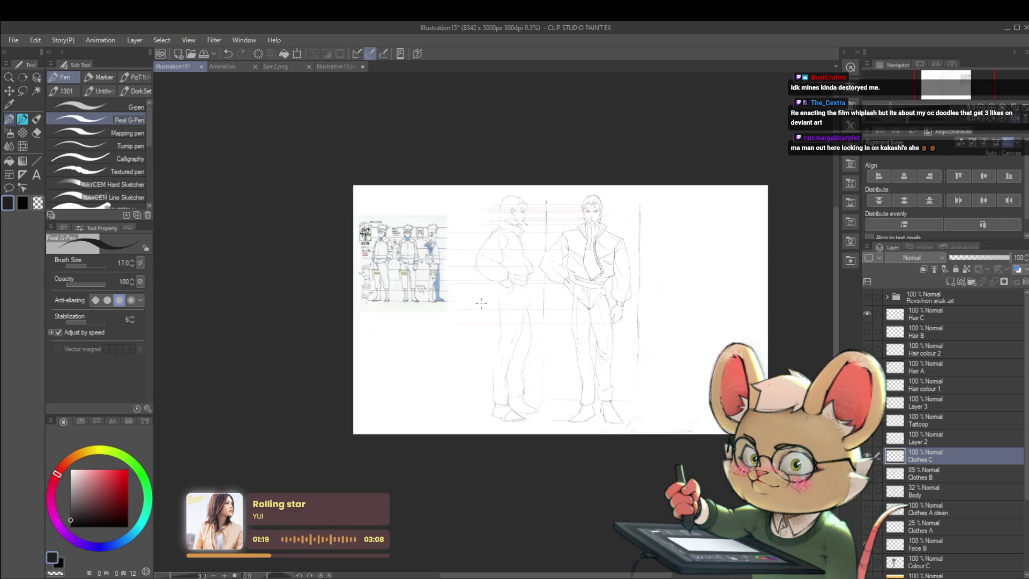
left_click_drag(680, 344, 664, 327)
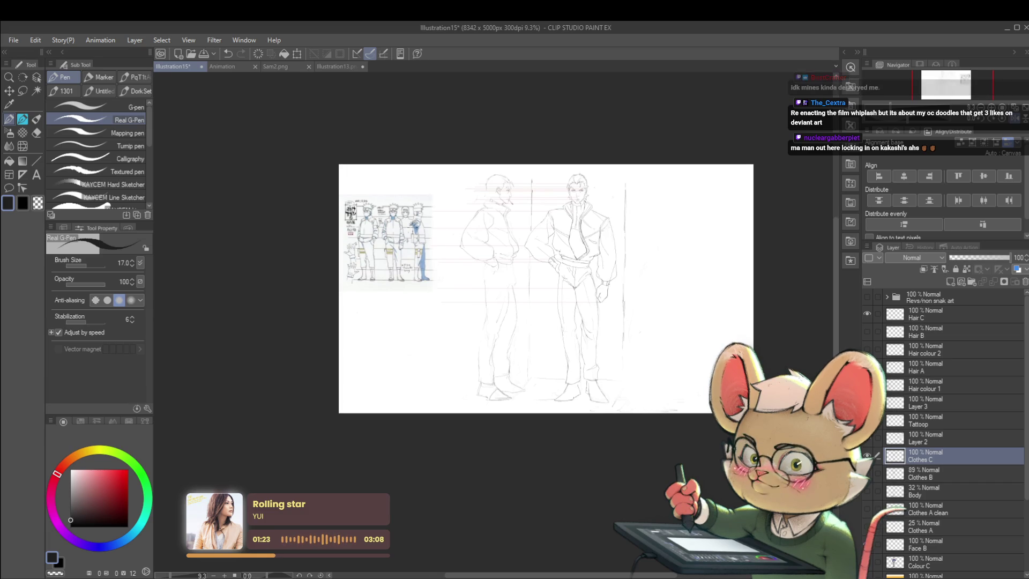
left_click_drag(412, 247, 582, 172)
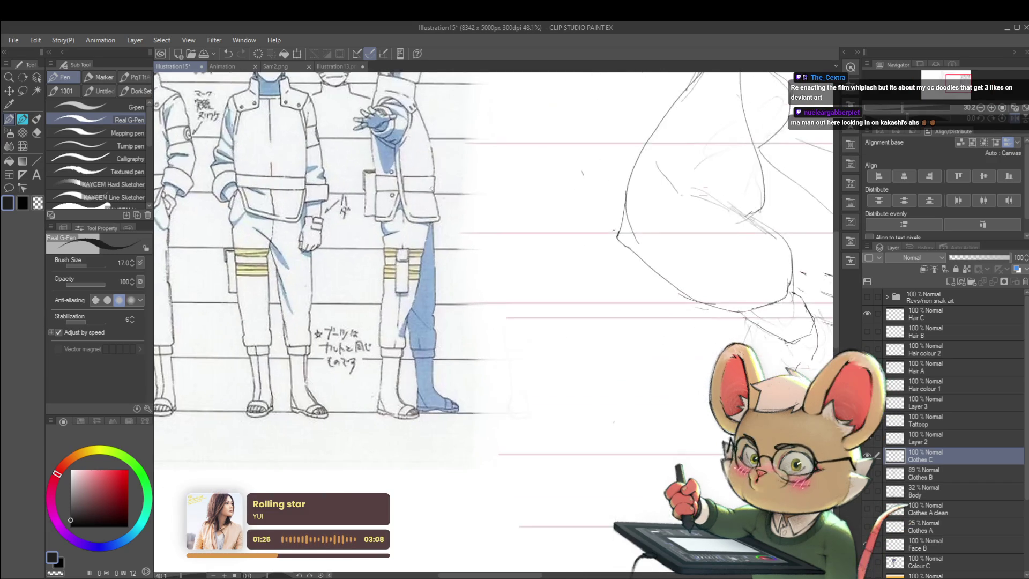
scroll(438, 211, "down", 3)
key("h")
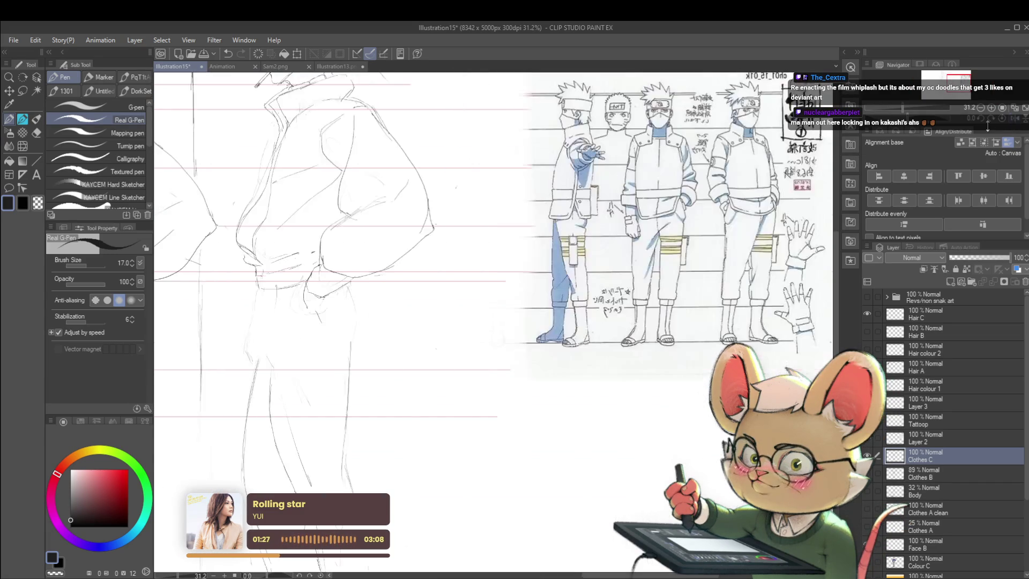
scroll(495, 322, "down", 3)
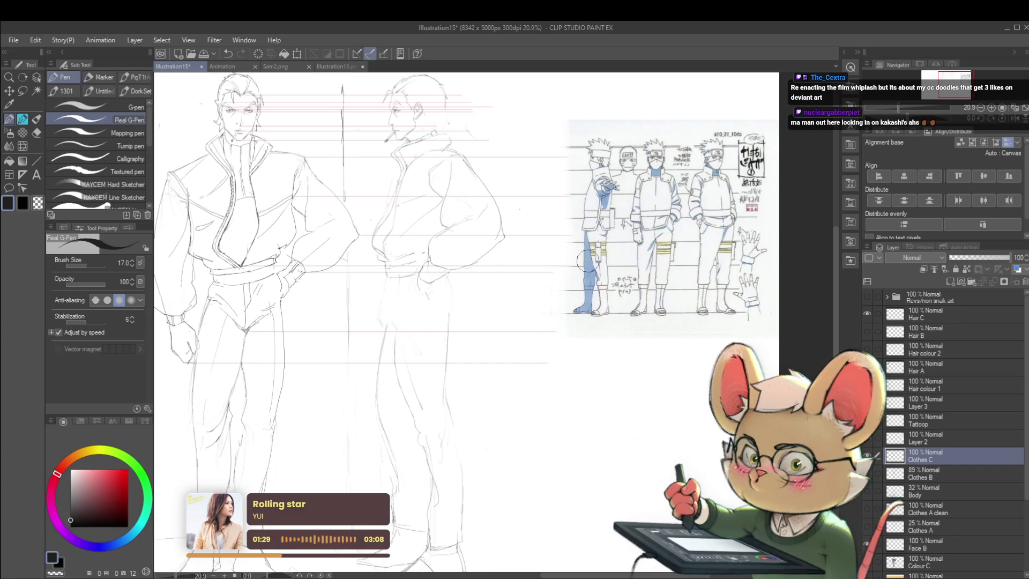
left_click_drag(586, 323, 623, 261)
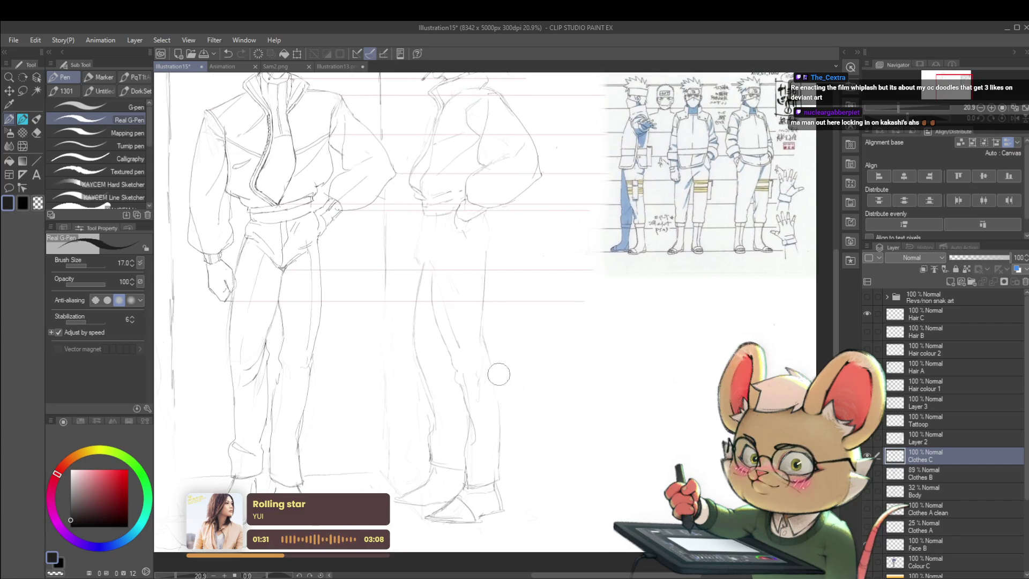
scroll(501, 358, "down", 2)
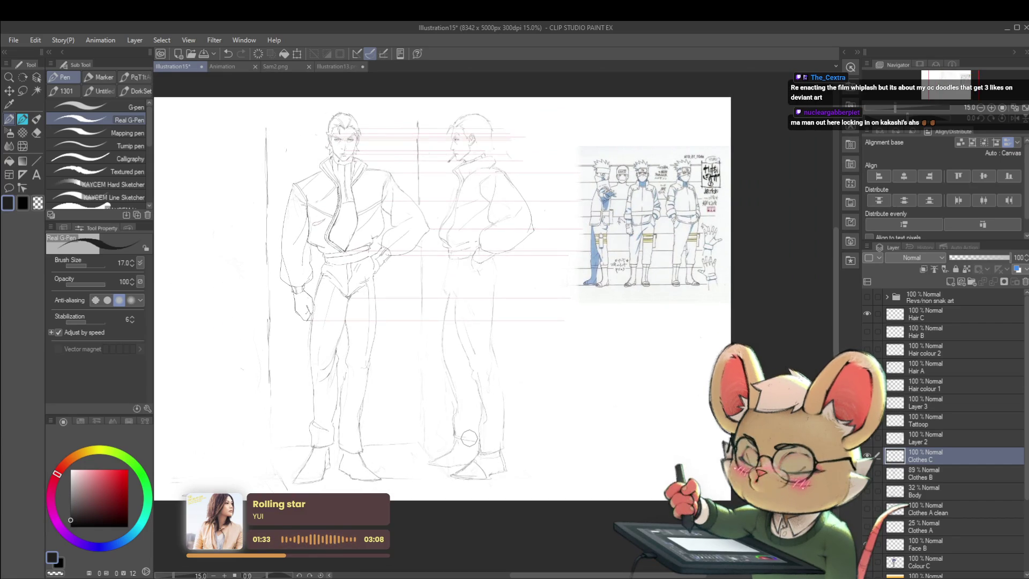
scroll(697, 256, "up", 6)
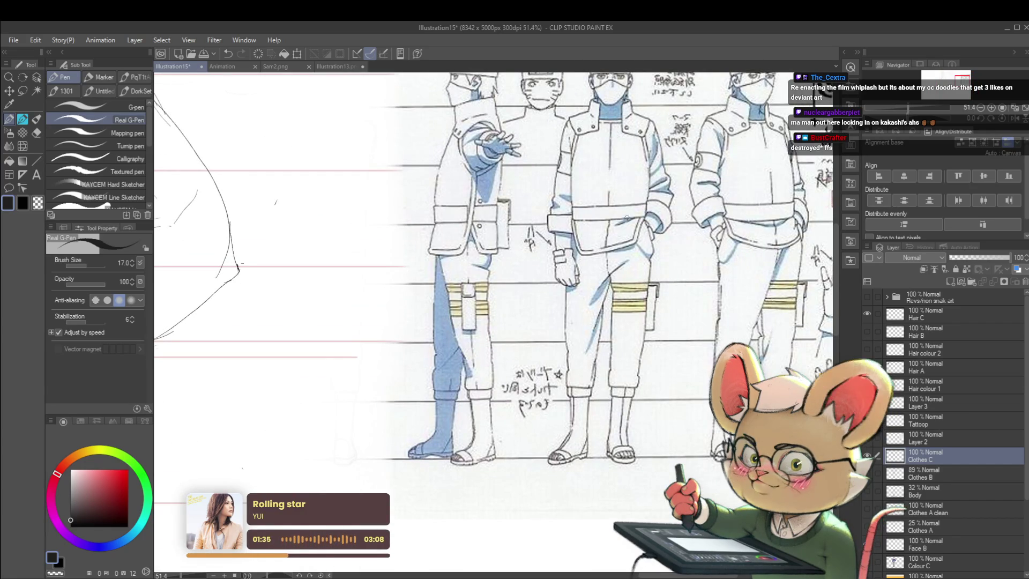
scroll(624, 273, "down", 2)
scroll(624, 274, "down", 2)
scroll(552, 162, "up", 2)
scroll(494, 321, "down", 1)
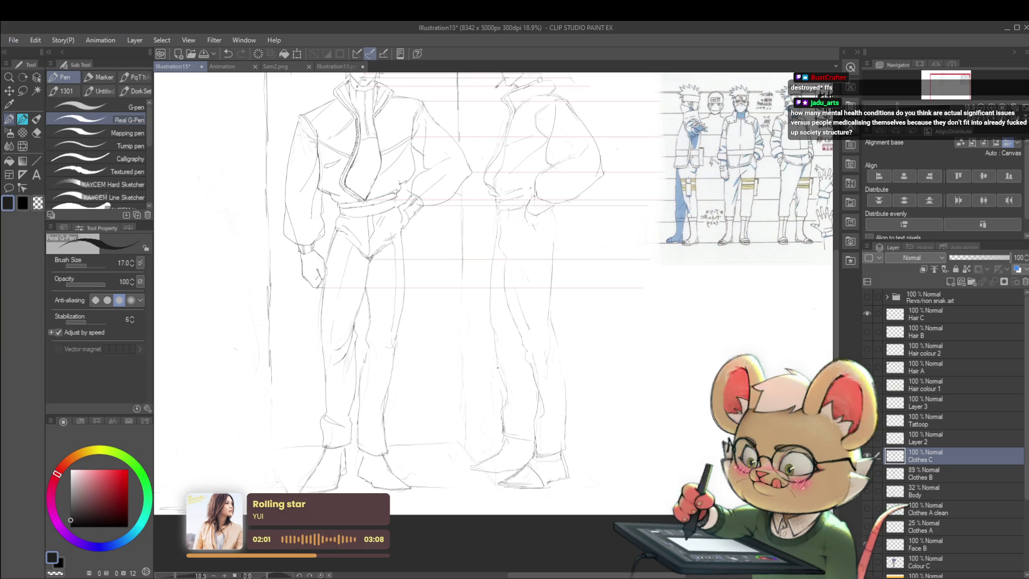
scroll(515, 306, "down", 3)
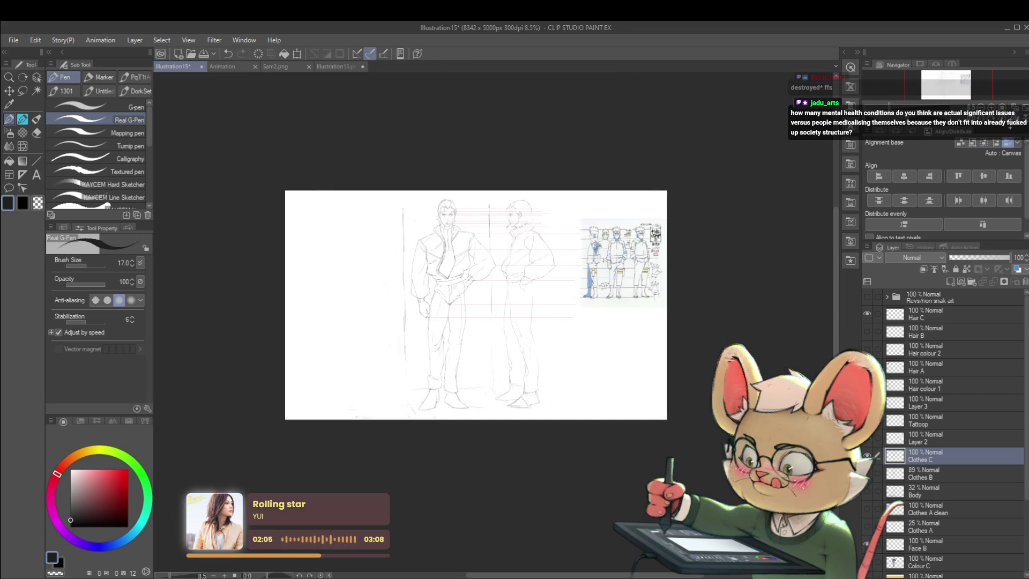
left_click(994, 125)
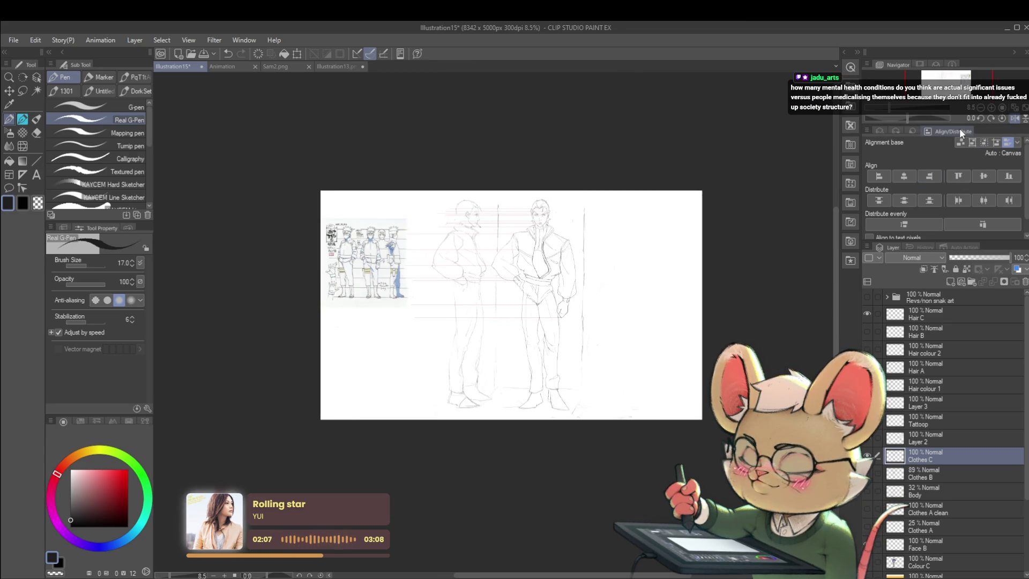
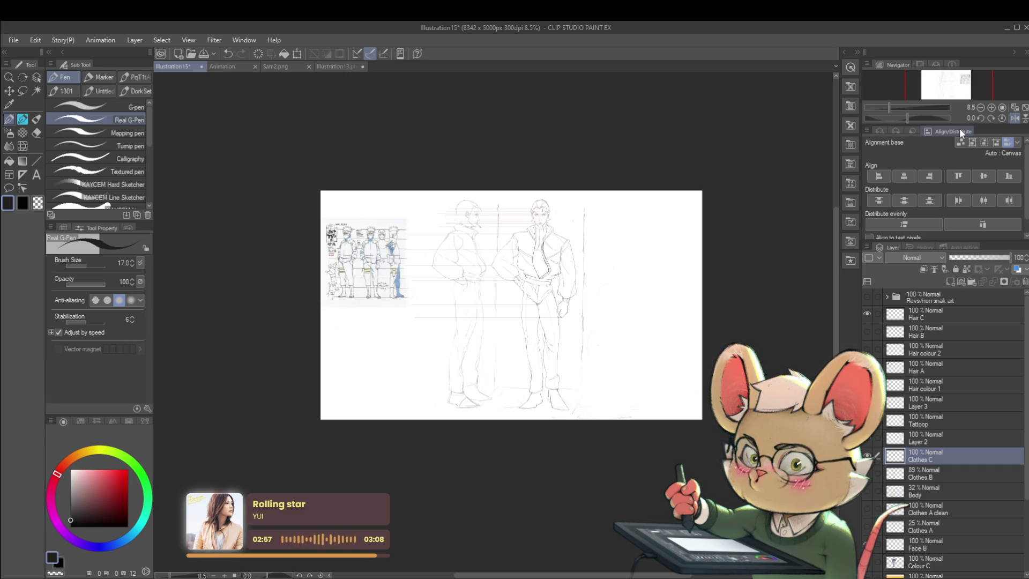
- Mirror the canvas horizontally and zoom in on the two figures' jackets
key("h")
scroll(528, 268, "up", 1)
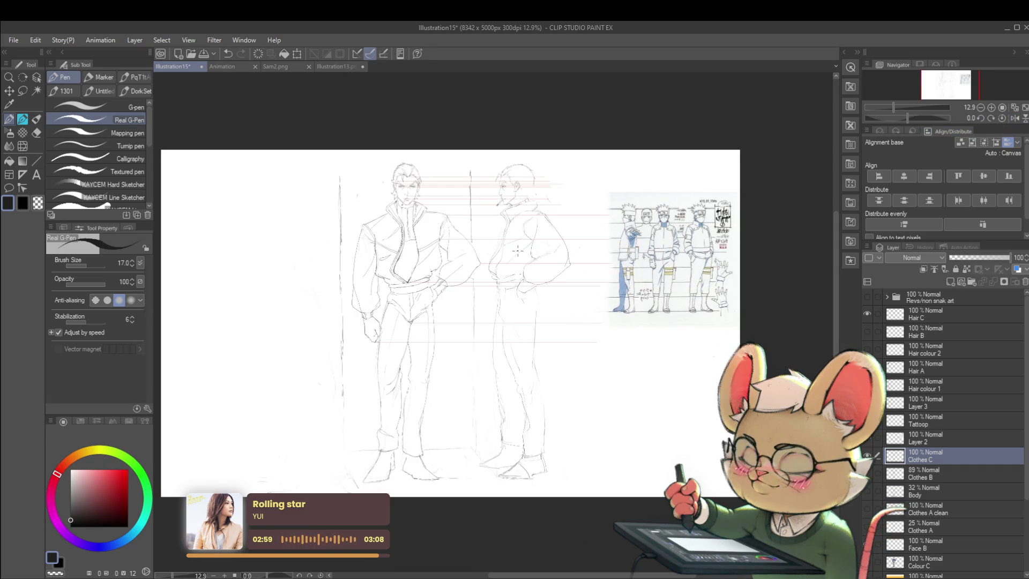
scroll(495, 312, "up", 1)
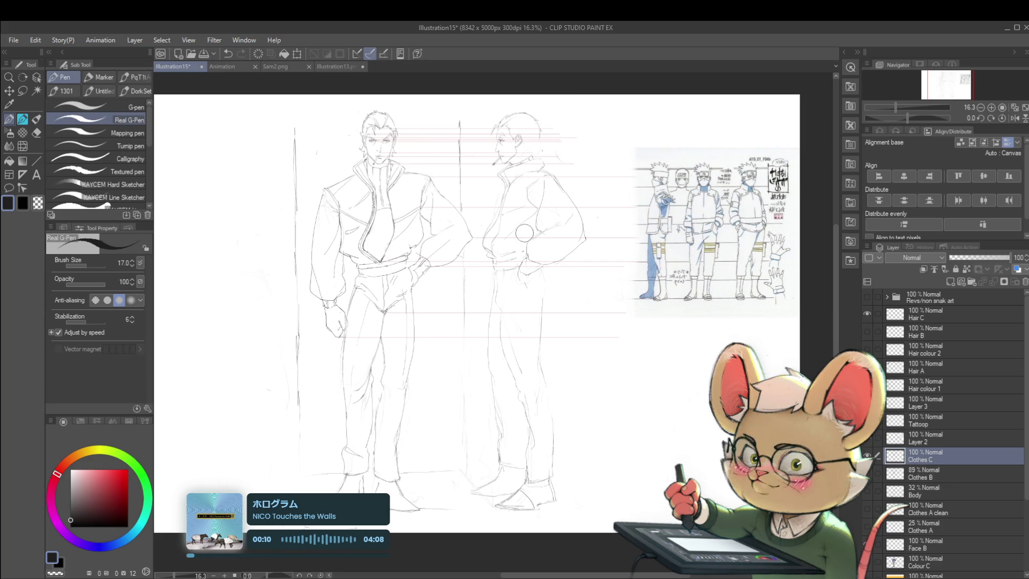
left_click_drag(481, 254, 527, 252)
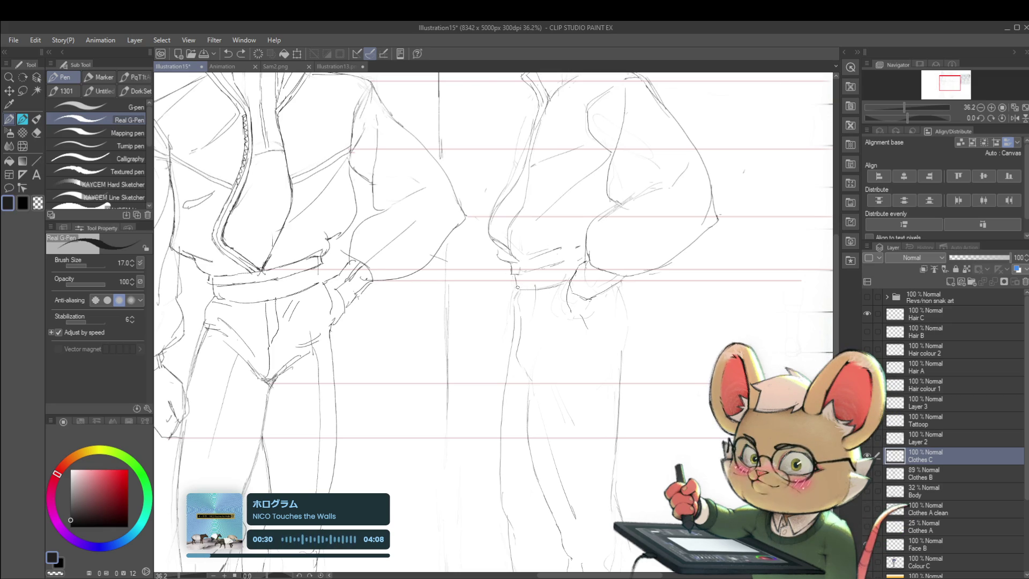
- Flip the view and back via the Navigator, then sketch a short line by the profile's ear
left_click(1013, 117)
scroll(542, 321, "down", 2)
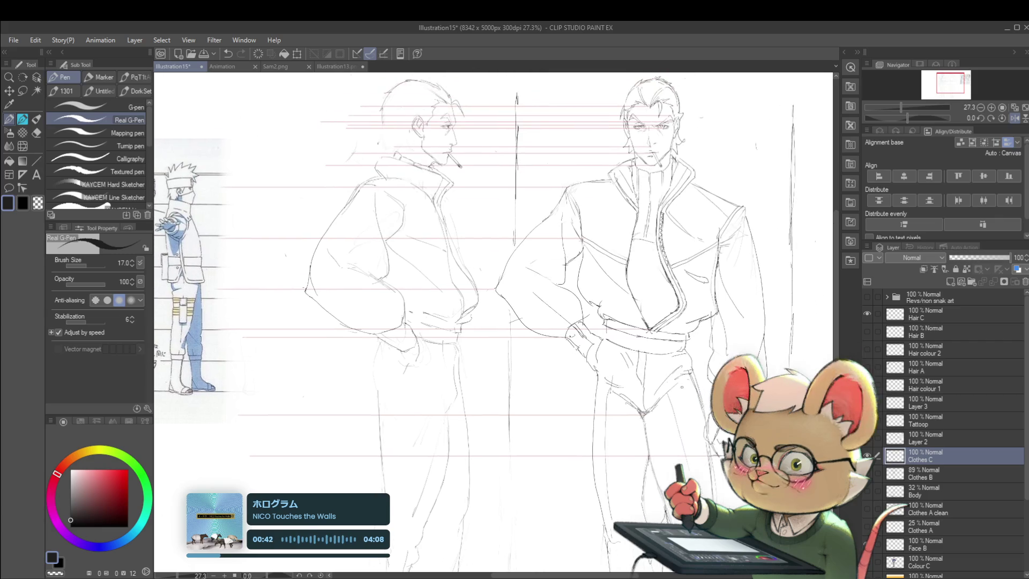
left_click(998, 117)
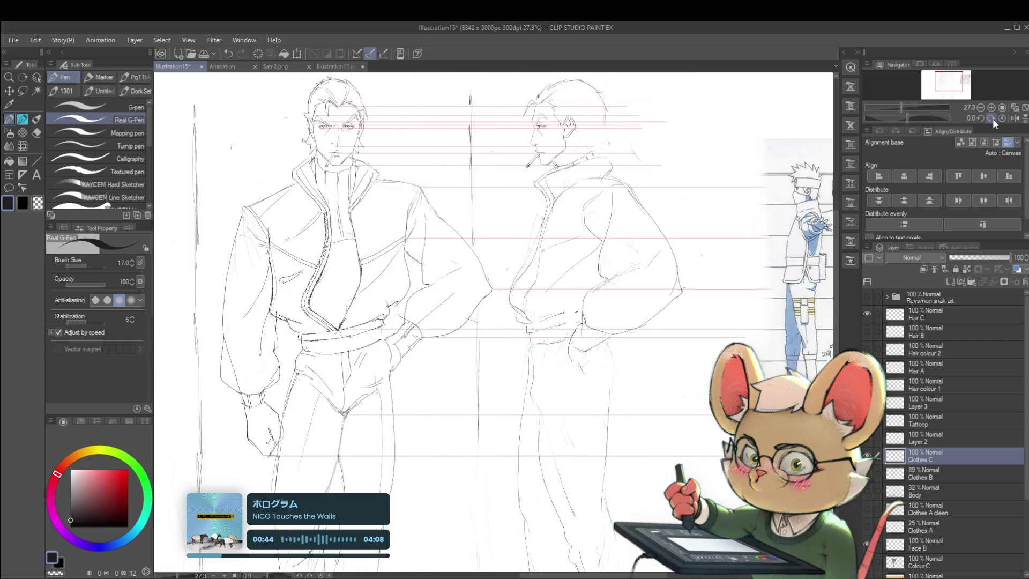
left_click_drag(604, 122, 604, 141)
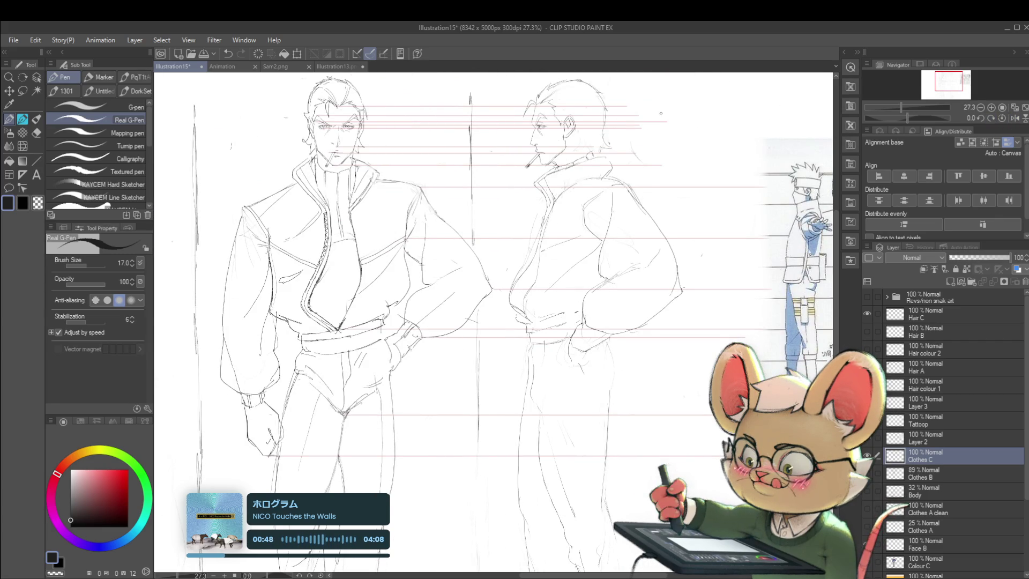
scroll(663, 142, "down", 1)
scroll(662, 141, "down", 1)
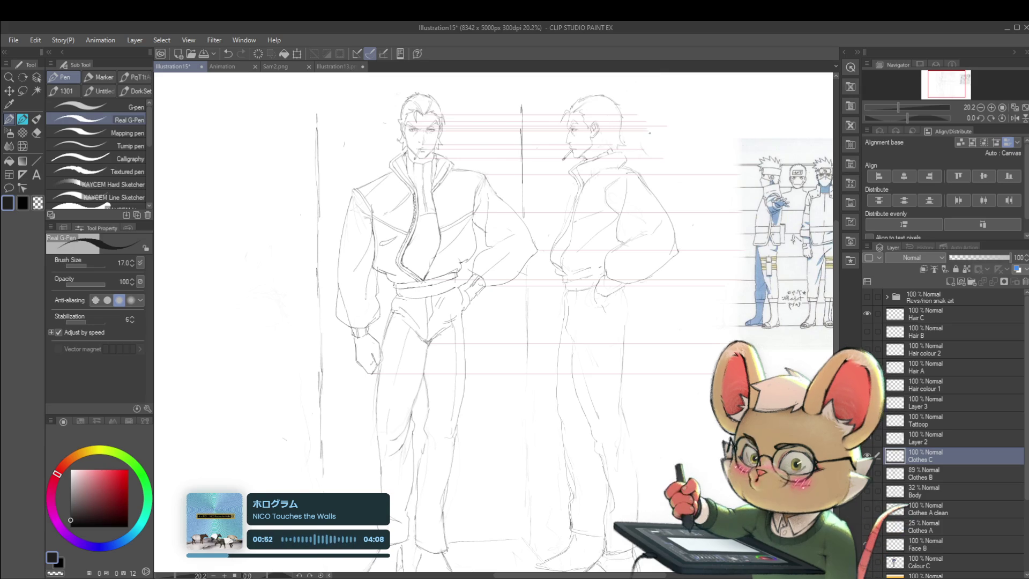
key("h")
left_click_drag(483, 386, 483, 321)
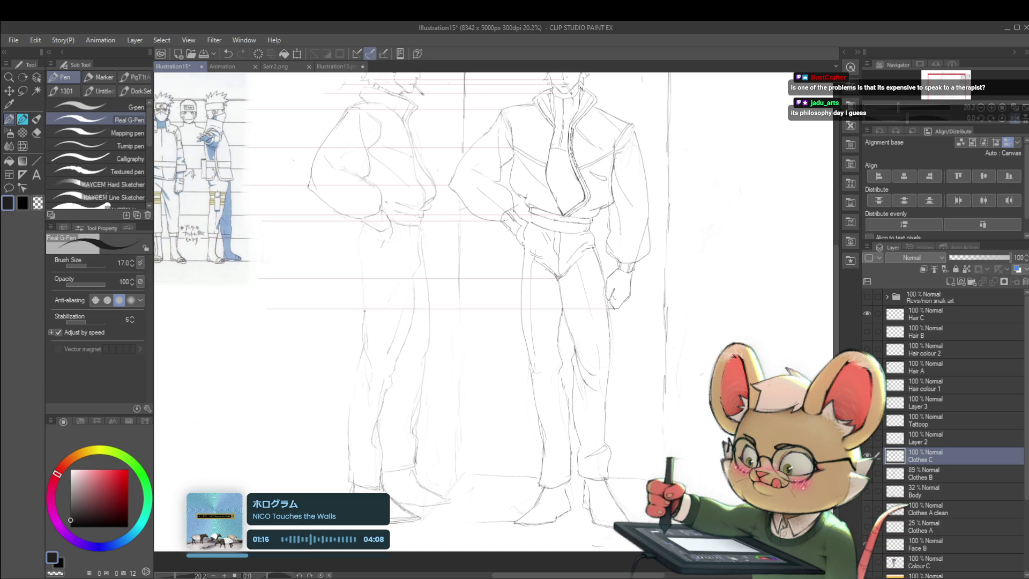
scroll(364, 316, "down", 3)
scroll(346, 247, "up", 3)
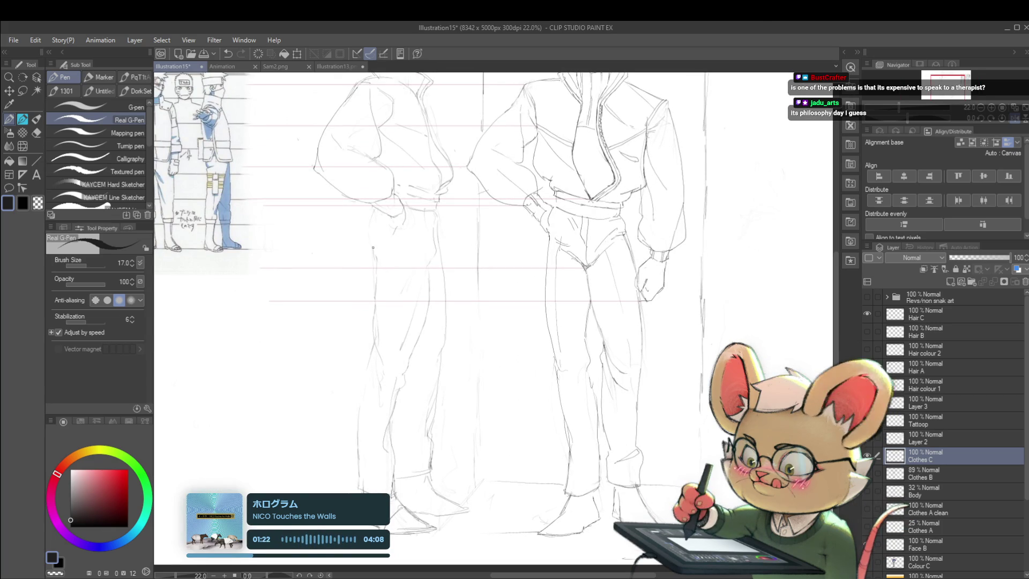
scroll(373, 222, "down", 3)
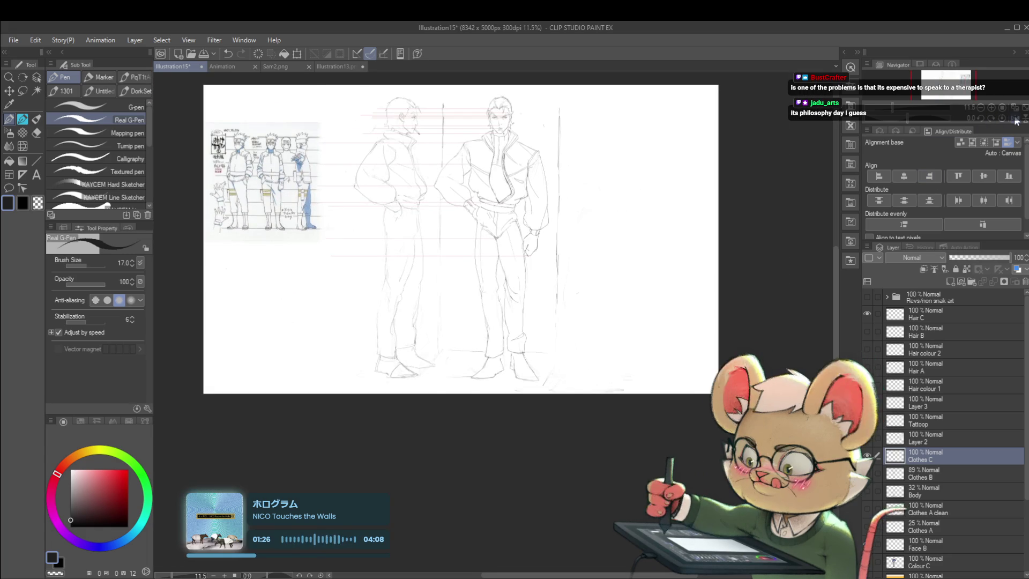
key("h")
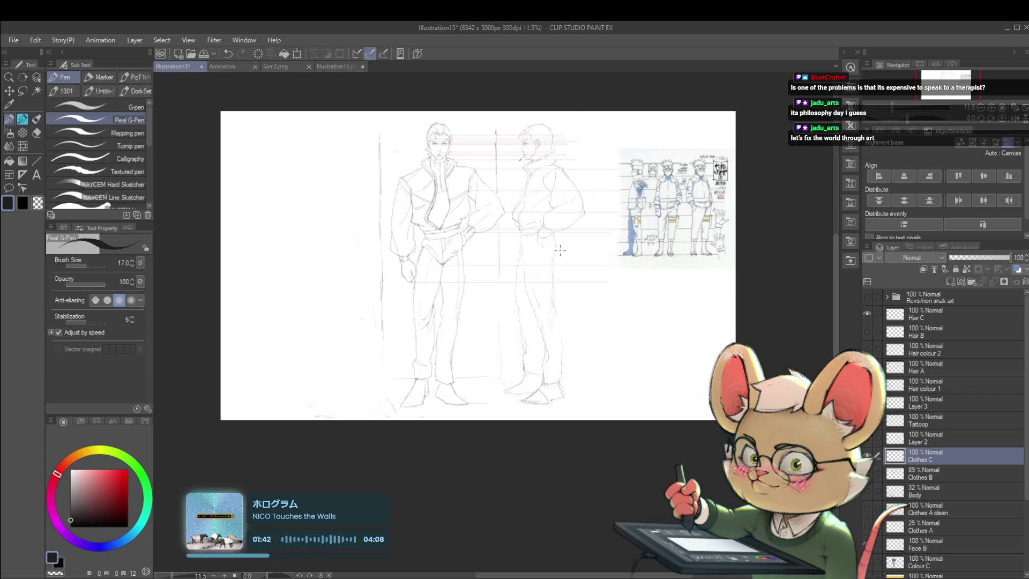
scroll(600, 290, "up", 3)
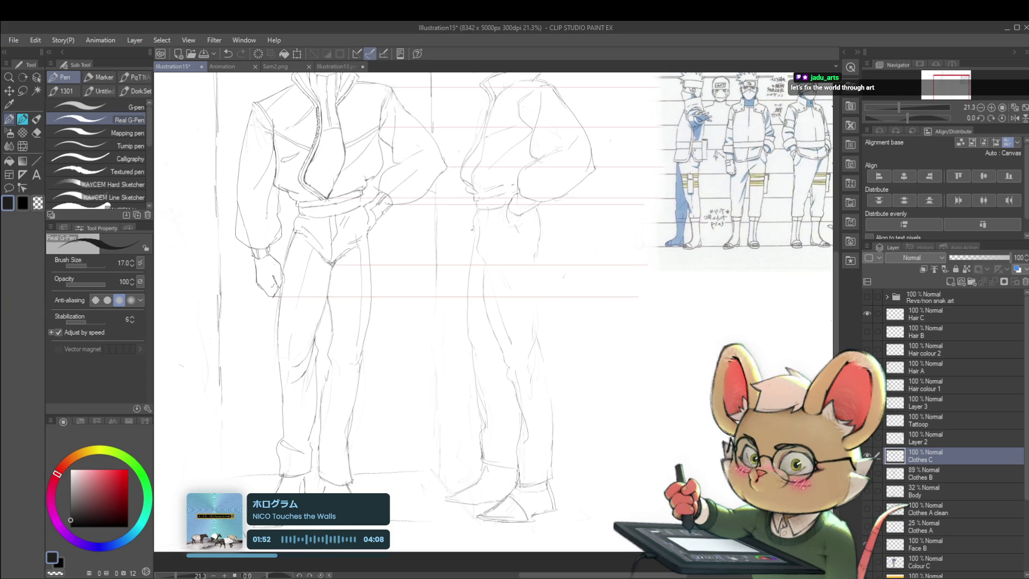
scroll(473, 202, "down", 3)
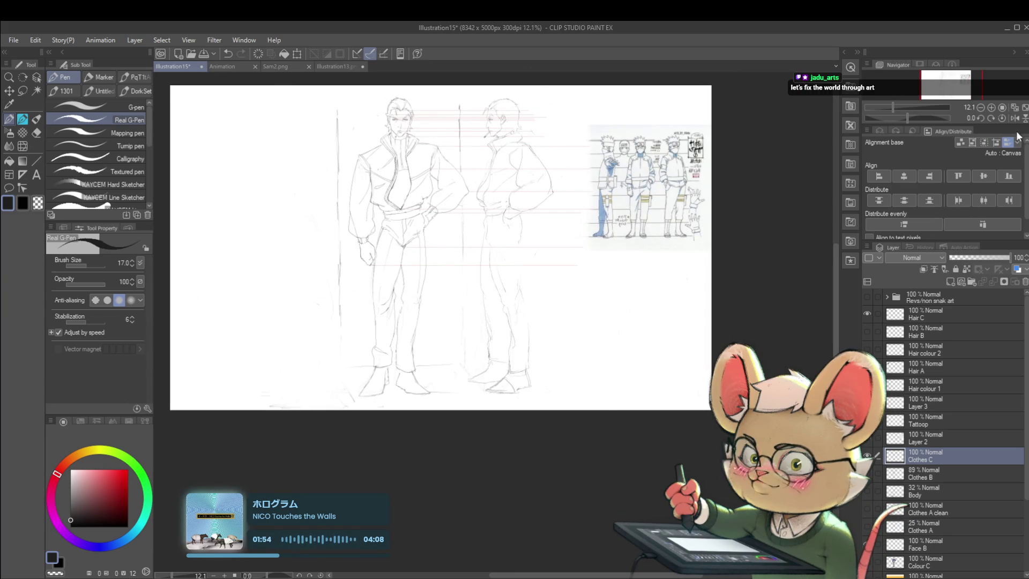
- Toggle the Navigator flip, zoom out to the whole illustration and leave it mirrored
left_click(1013, 118)
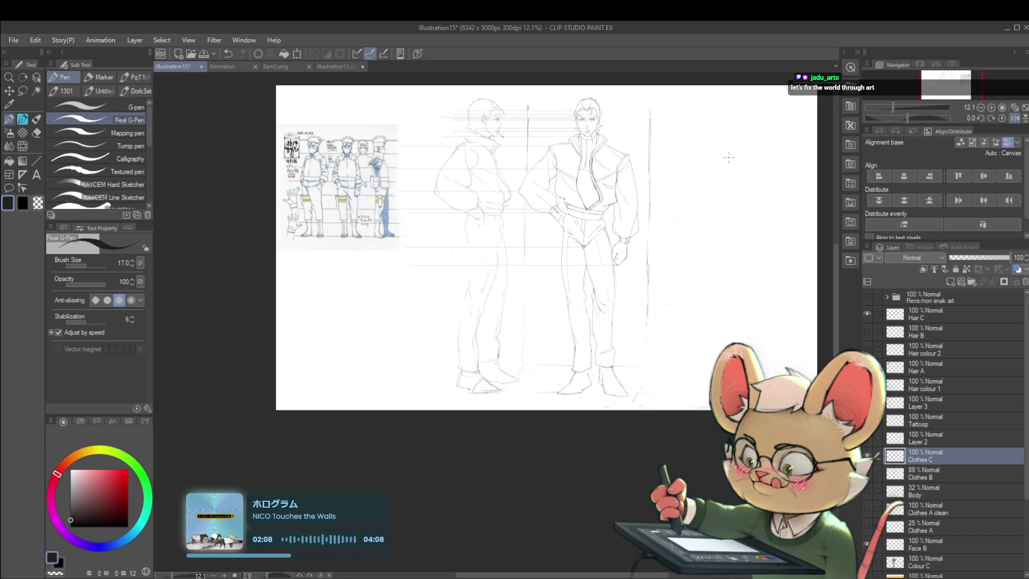
left_click(1013, 118)
scroll(483, 281, "up", 5)
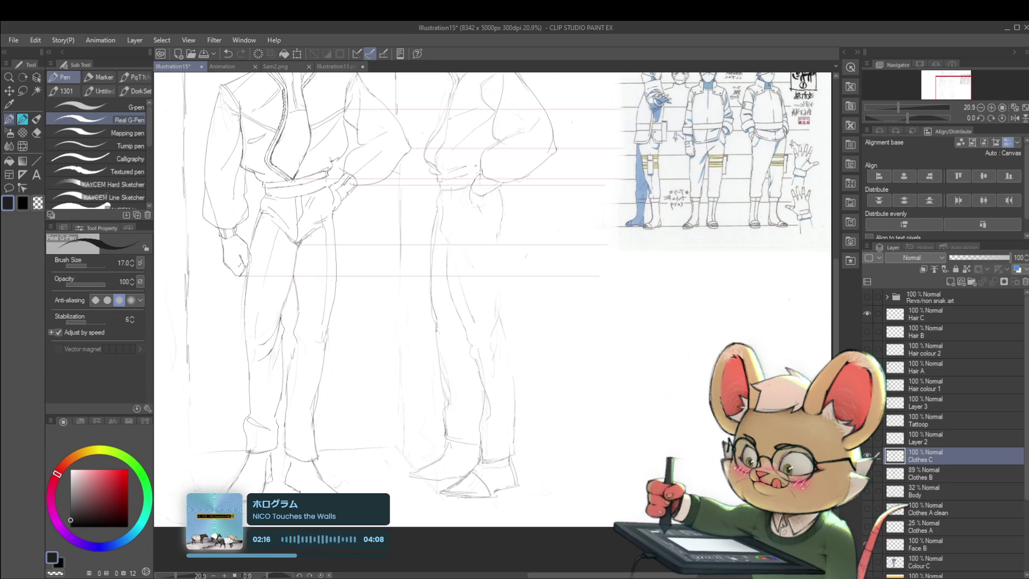
scroll(475, 300, "down", 5)
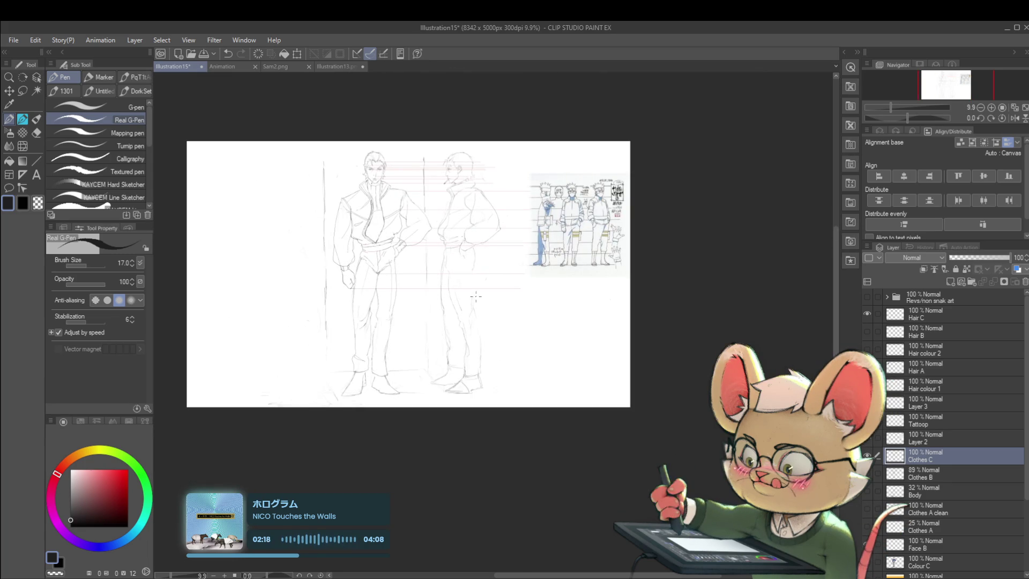
scroll(450, 321, "up", 5)
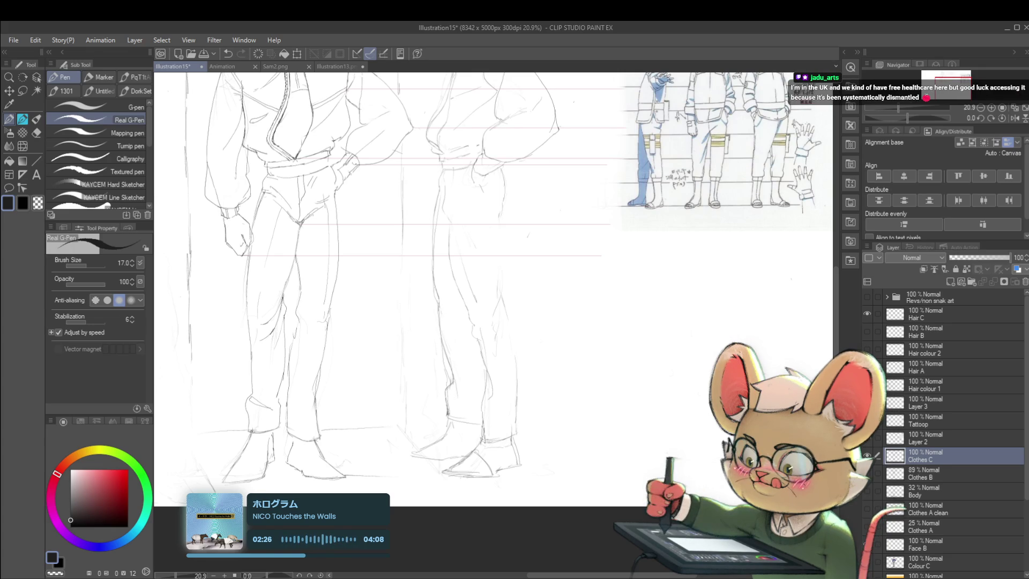
key("ctrl+minus")
key("ctrl+minus")
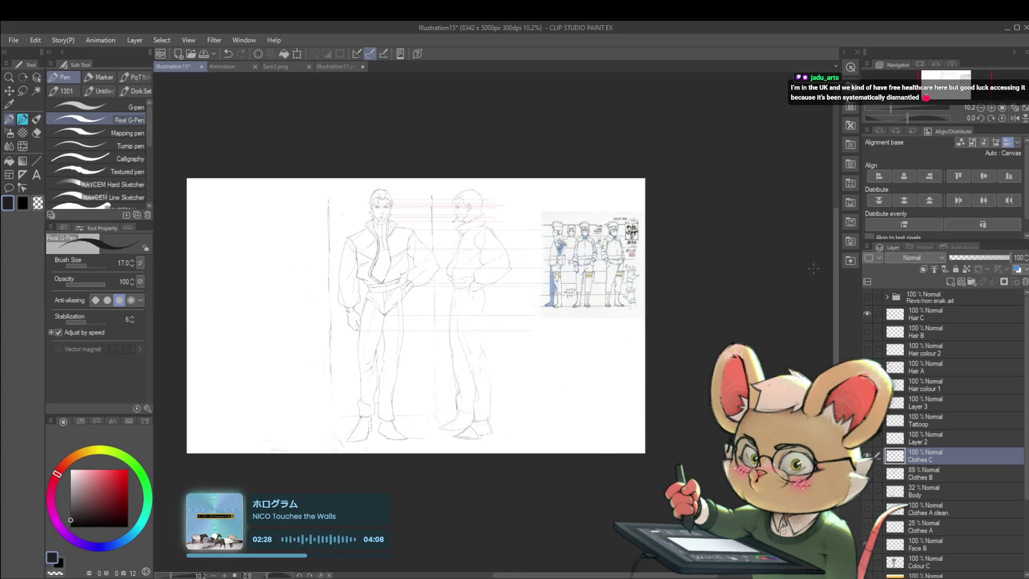
left_click(1012, 121)
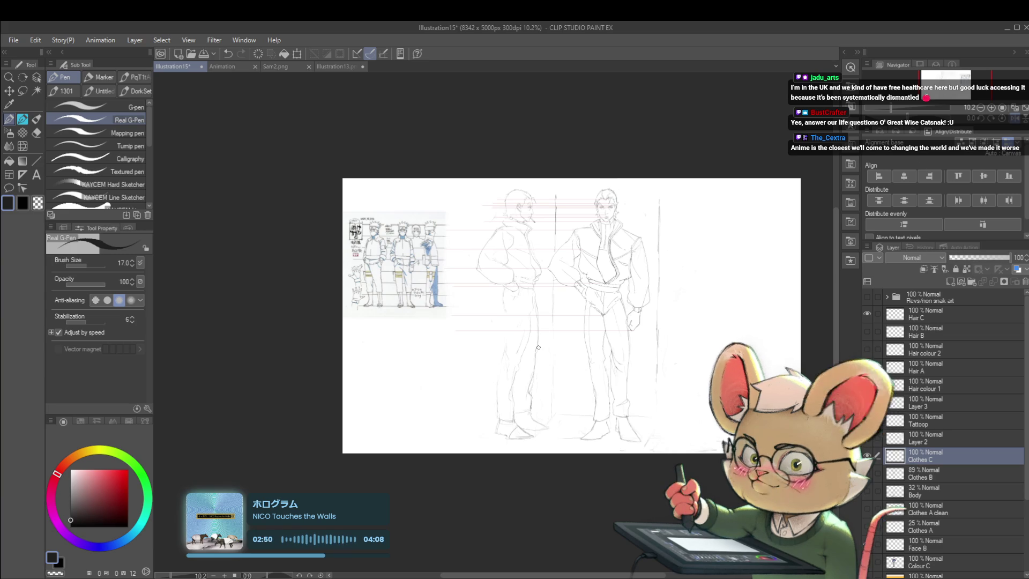
- Unmirror the canvas with the flip shortcut and zoom in on both figures' feet
left_click_drag(522, 438, 517, 422)
scroll(516, 421, "up", 2)
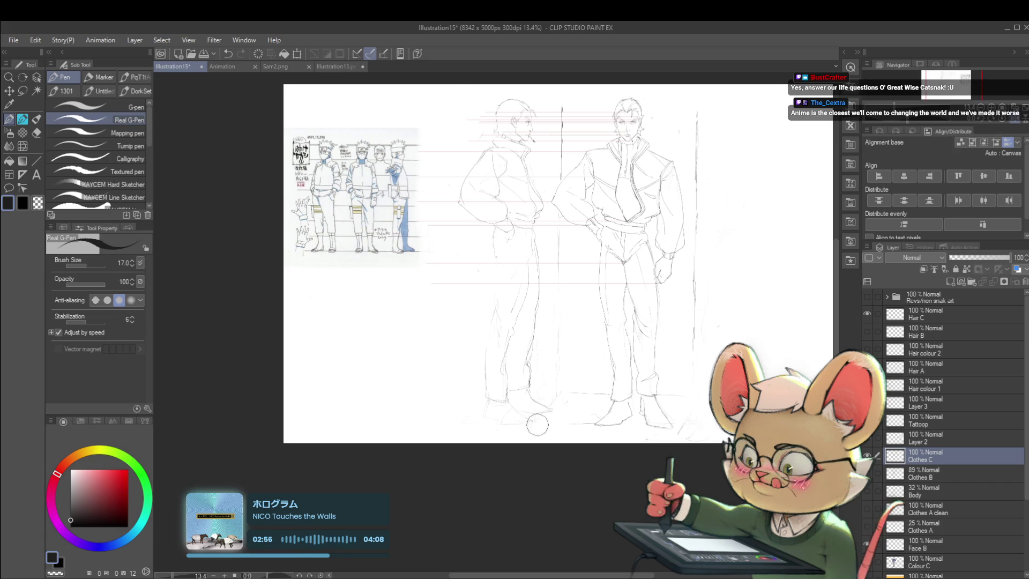
key("h")
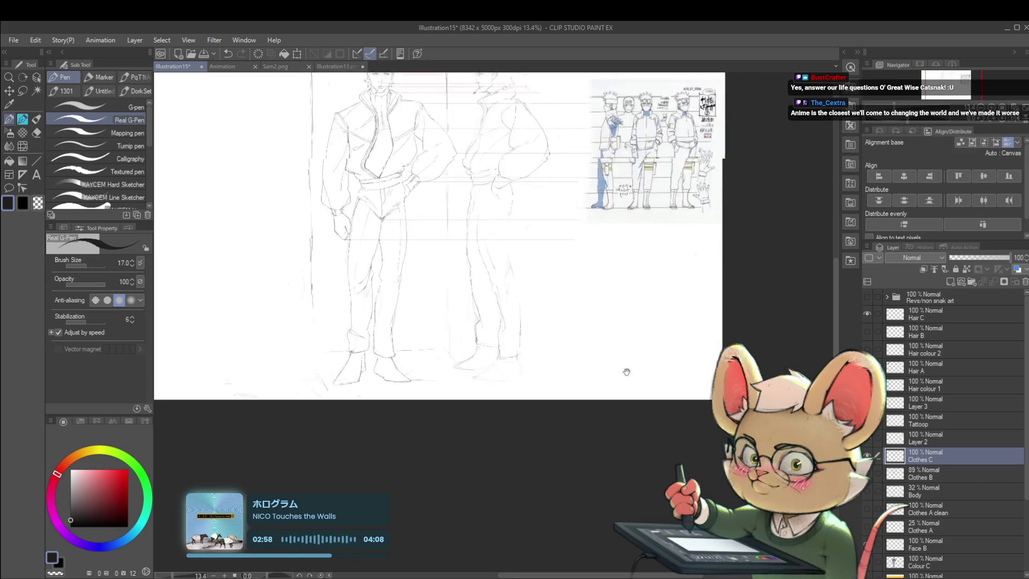
scroll(525, 315, "up", 1)
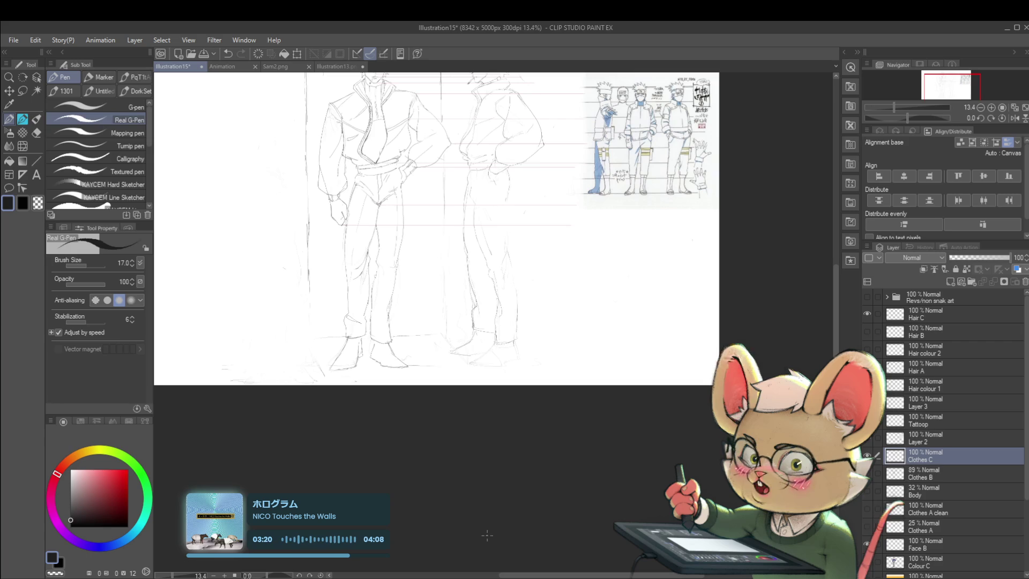
left_click(487, 368)
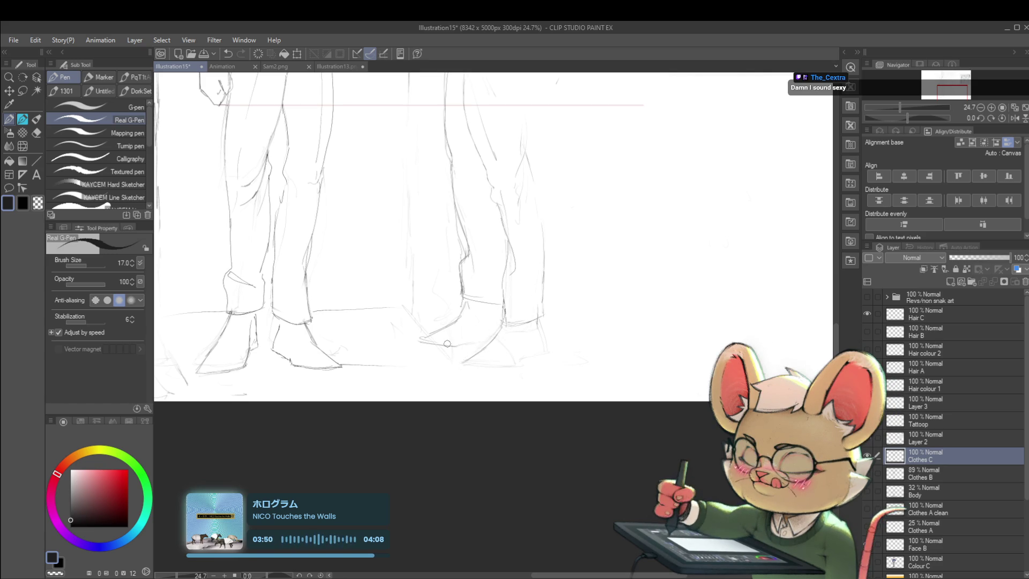
left_click_drag(463, 364, 440, 355)
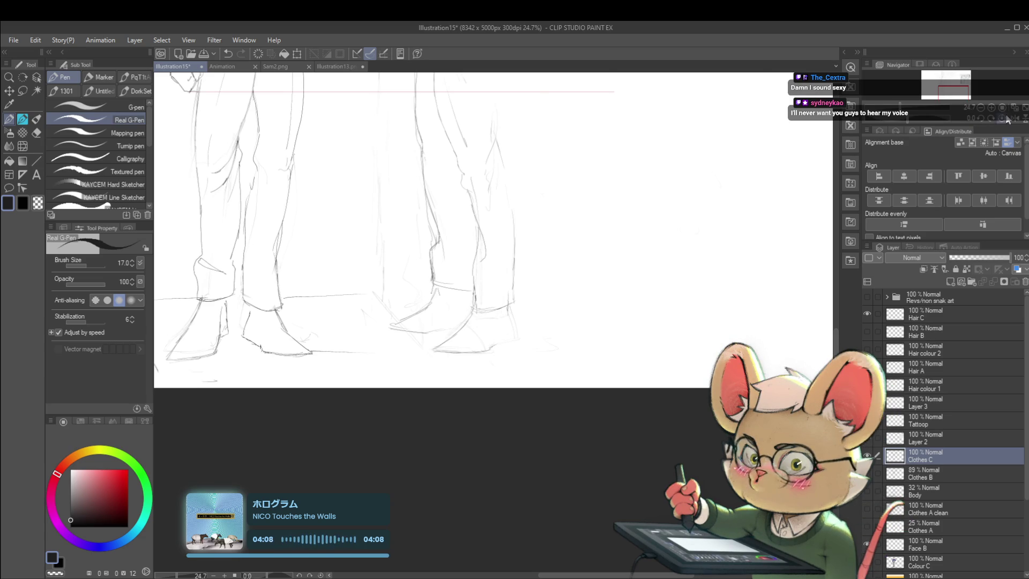
left_click_drag(1004, 121, 981, 122)
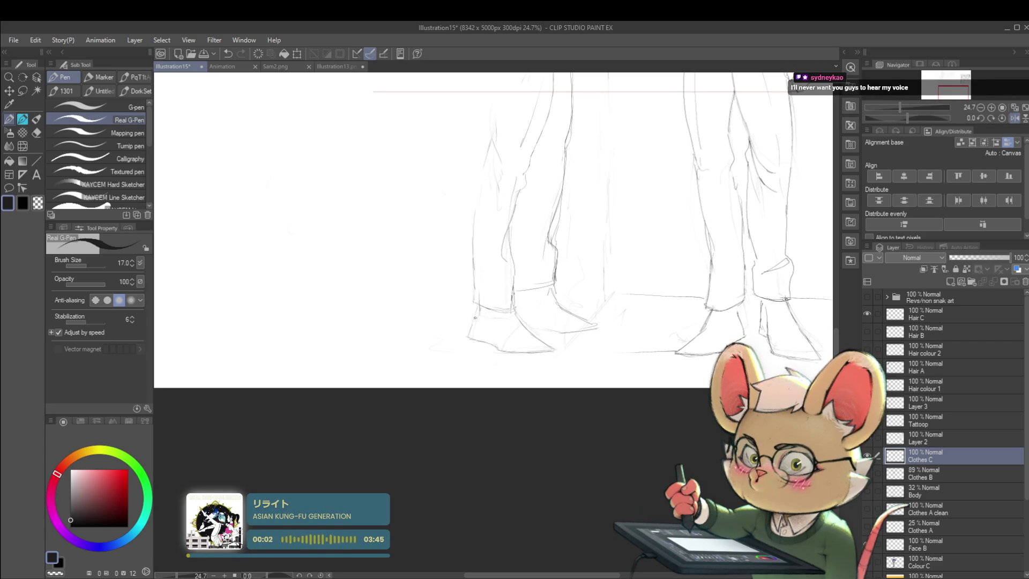
scroll(485, 292, "down", 3)
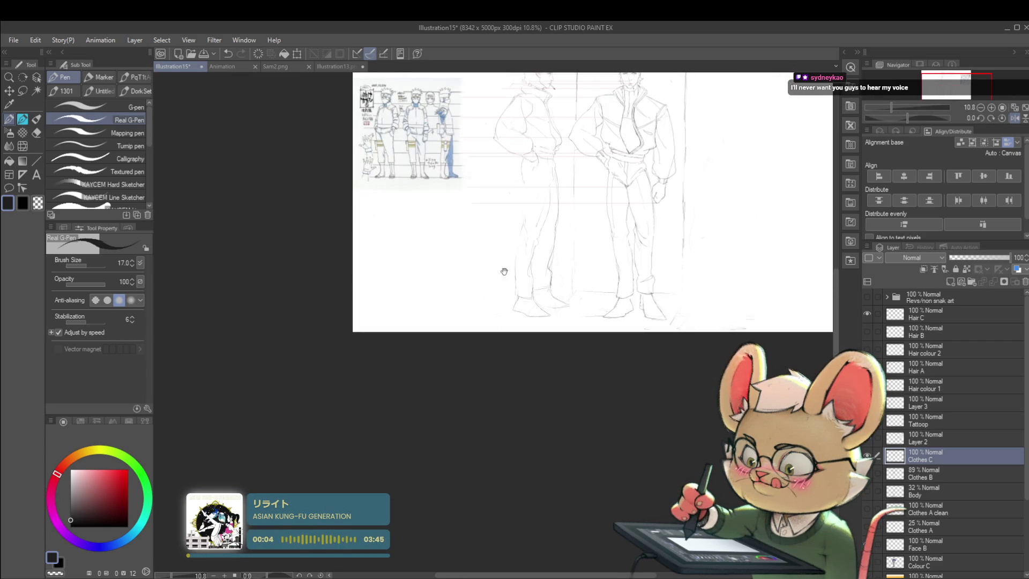
scroll(504, 271, "down", 1)
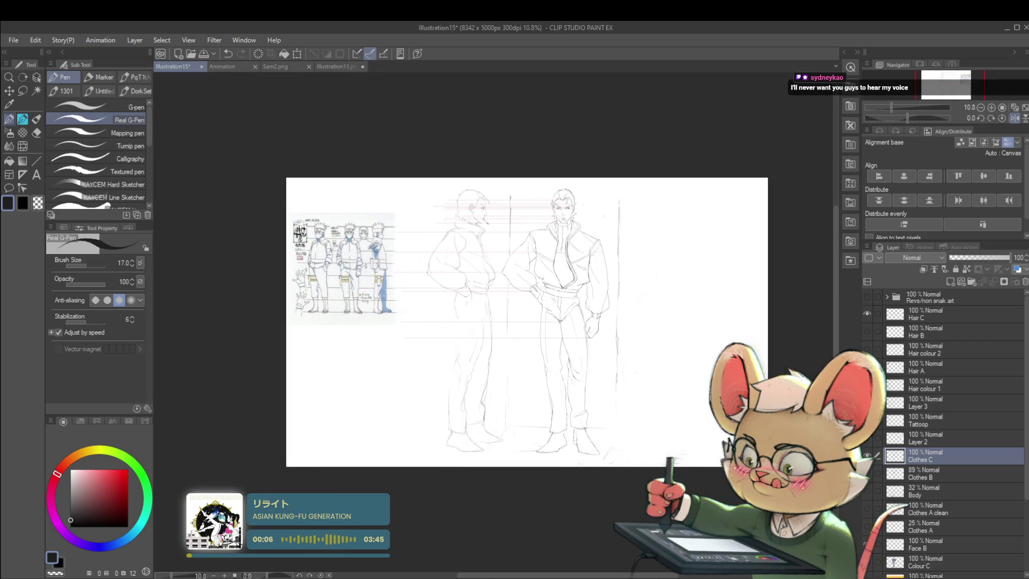
scroll(468, 179, "up", 3)
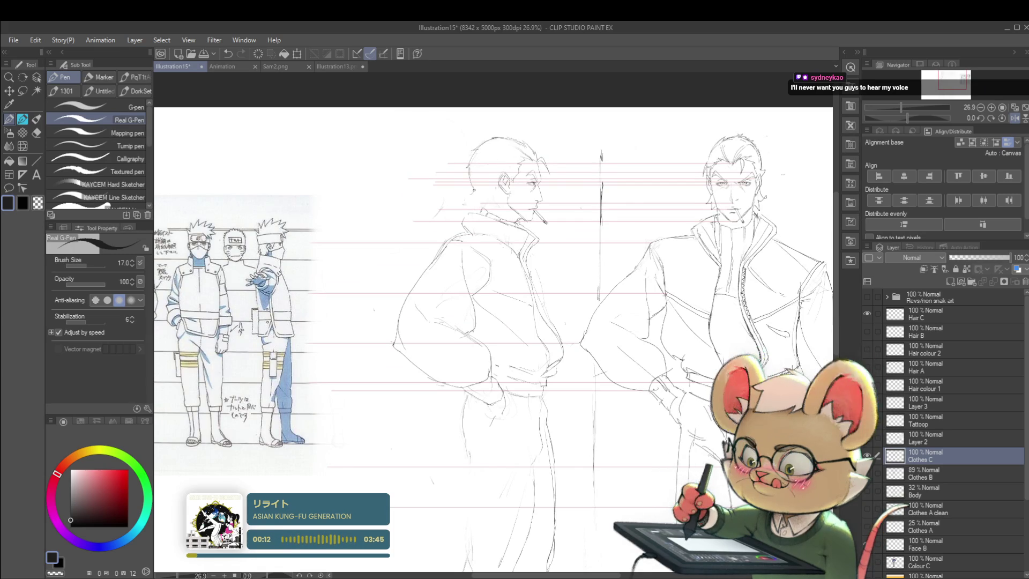
scroll(517, 195, "down", 2)
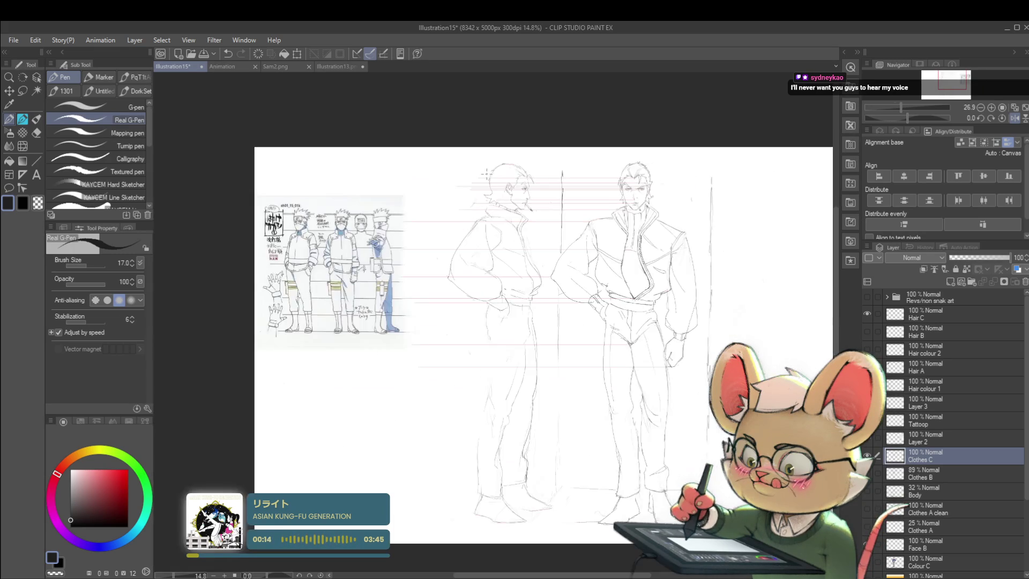
scroll(497, 203, "up", 2)
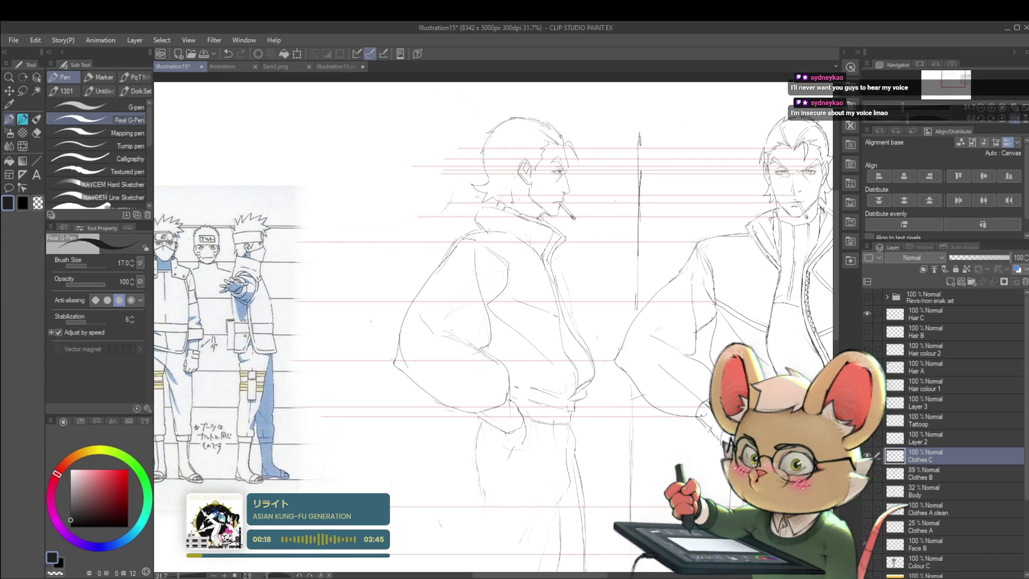
scroll(523, 176, "down", 2)
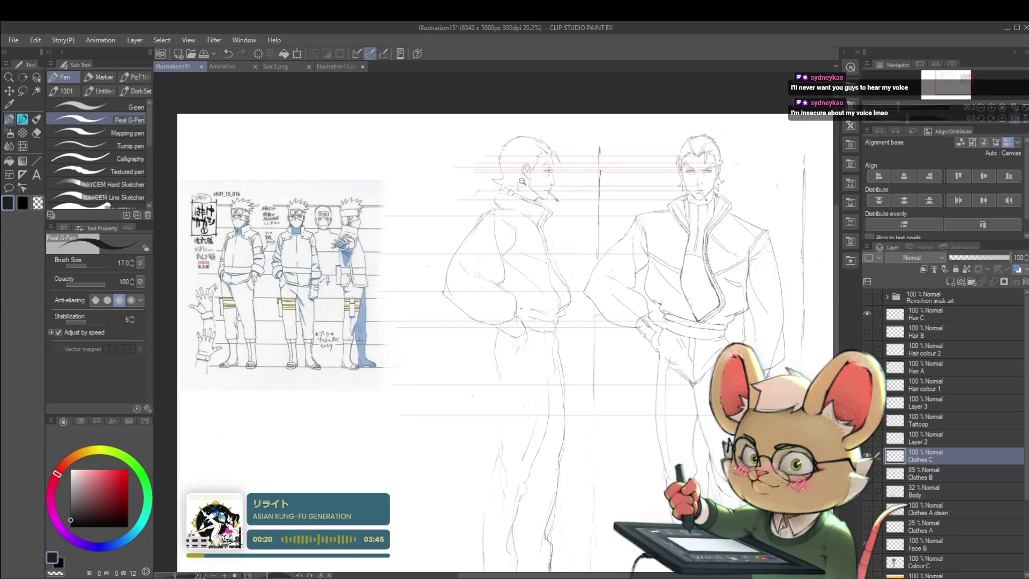
scroll(522, 180, "up", 2)
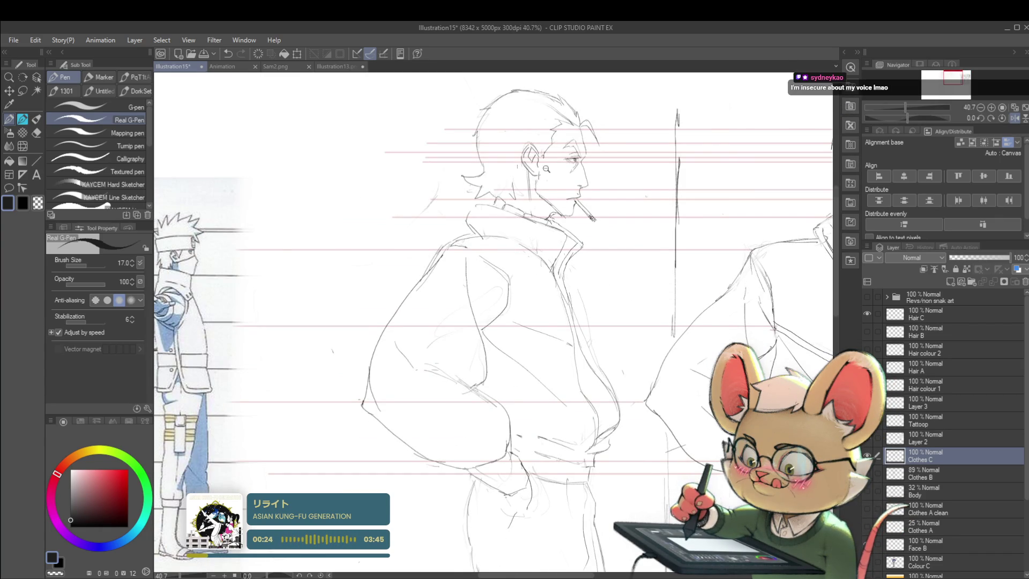
scroll(559, 168, "down", 2)
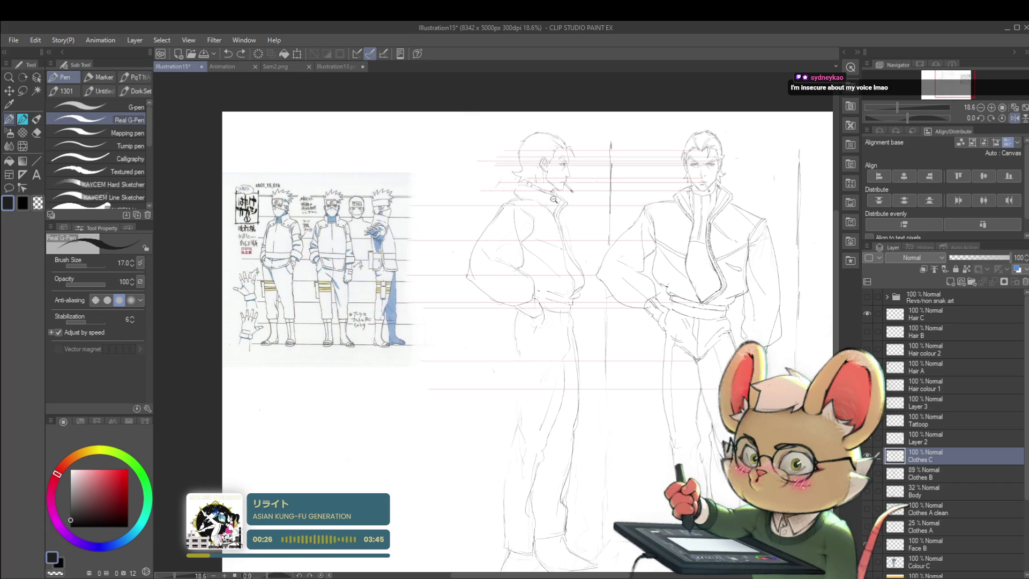
scroll(527, 169, "up", 2)
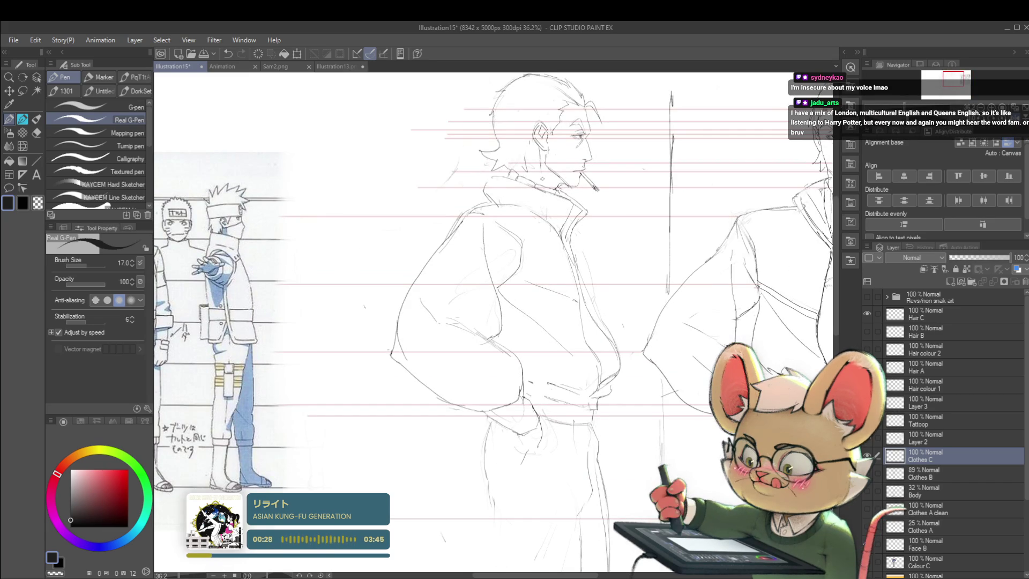
scroll(555, 141, "down", 2)
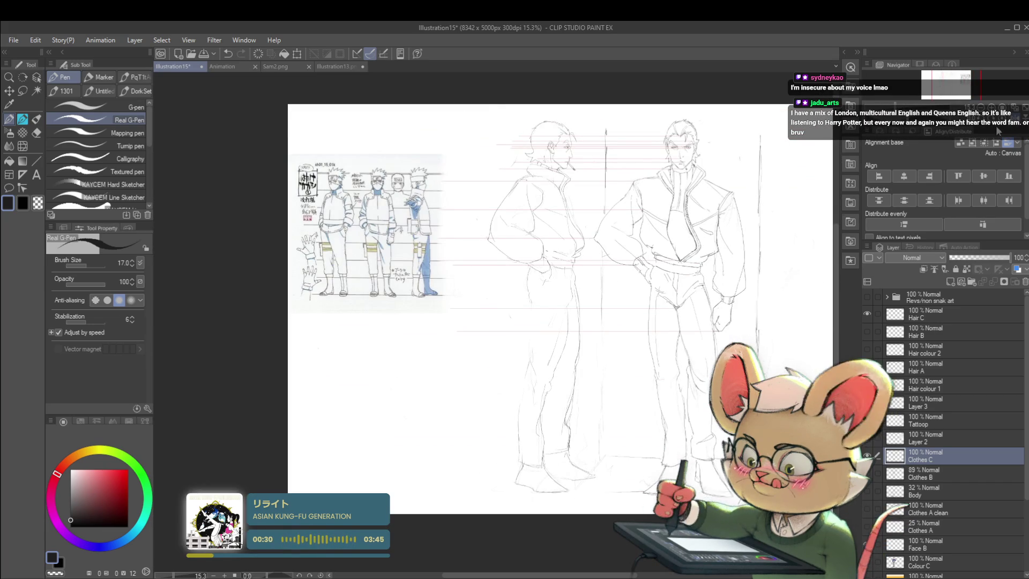
scroll(559, 145, "up", 2)
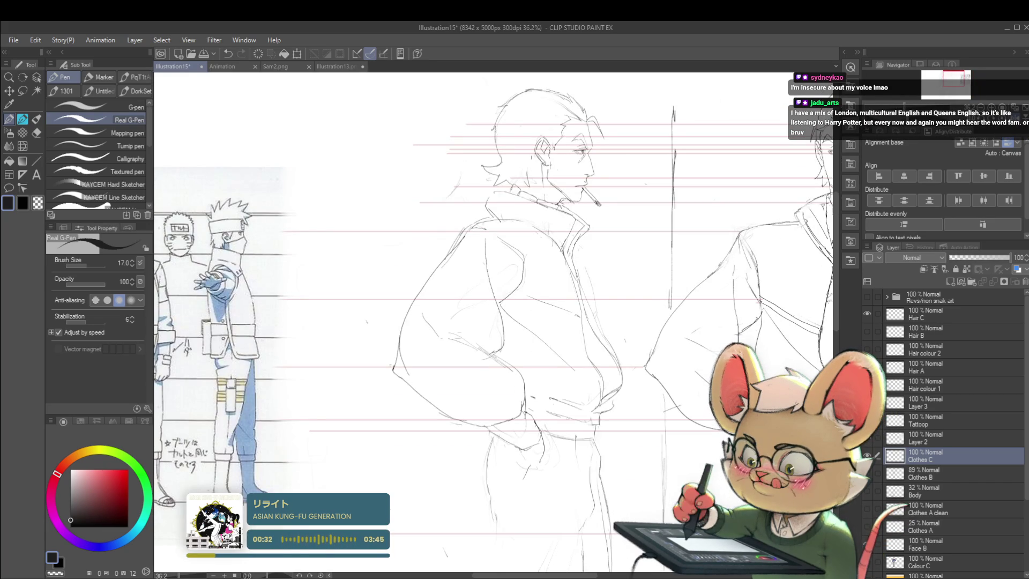
- Add small strokes to the neck and cheek, mirroring the view between them, then bring the reference sheet into view
left_click_drag(540, 178, 549, 186)
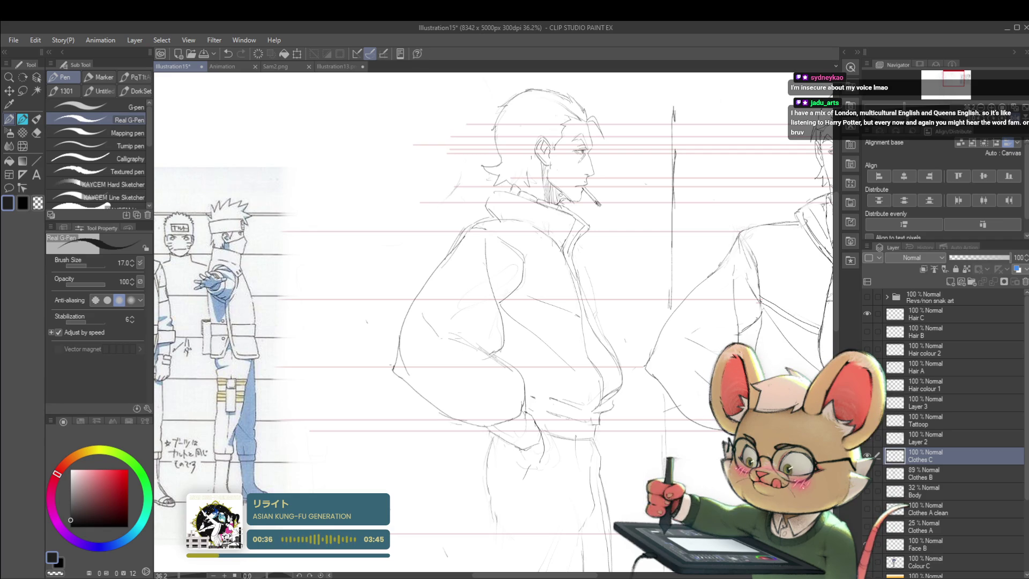
scroll(550, 126, "down", 3)
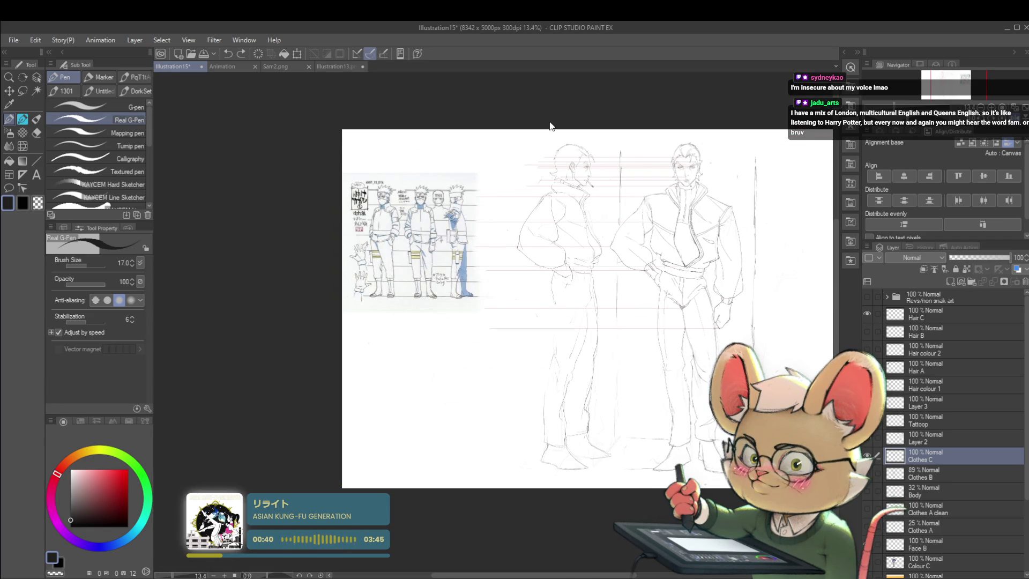
key("h")
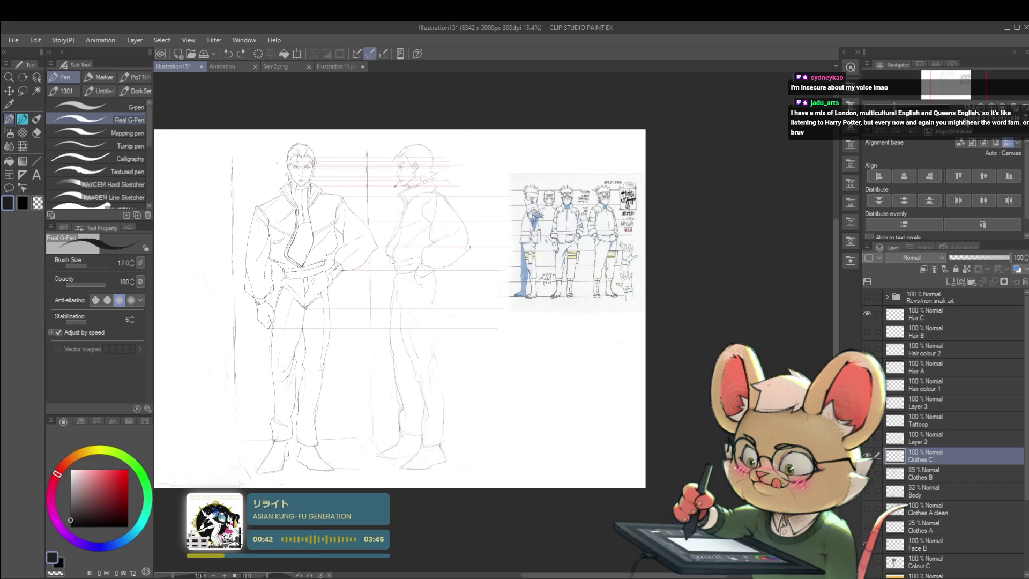
scroll(252, 183, "up", 3)
left_click_drag(402, 321, 696, 349)
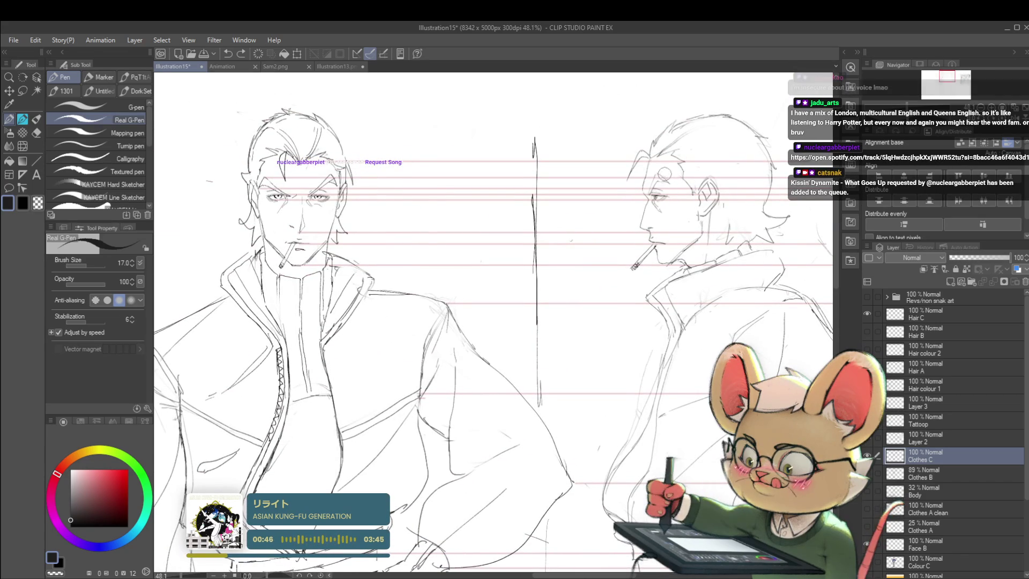
left_click_drag(669, 174, 667, 222)
scroll(635, 267, "down", 3)
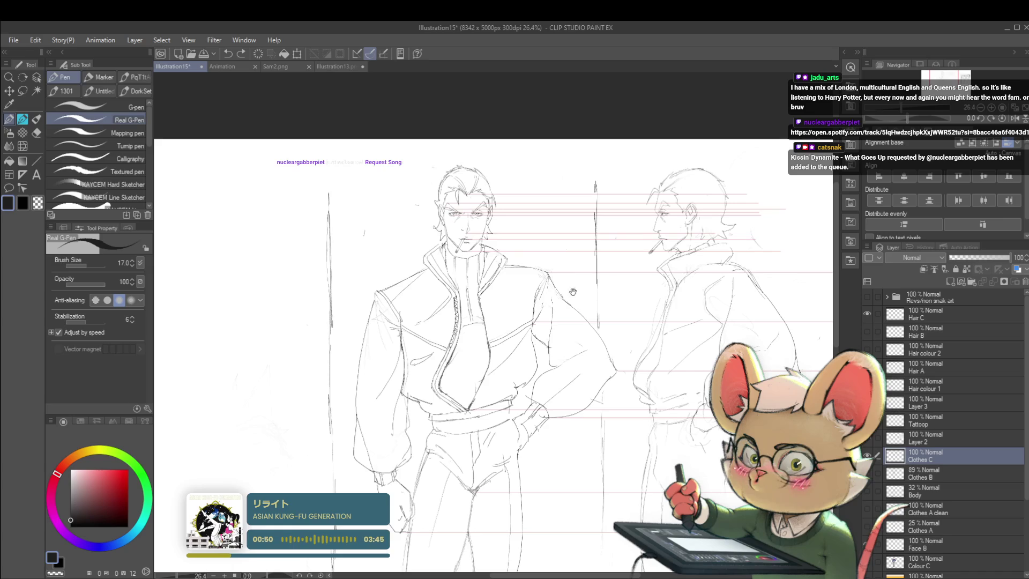
mouse_move(589, 292)
left_mouse_down()
mouse_move(814, 198)
mouse_move(371, 360)
left_mouse_up()
scroll(814, 198, "down", 2)
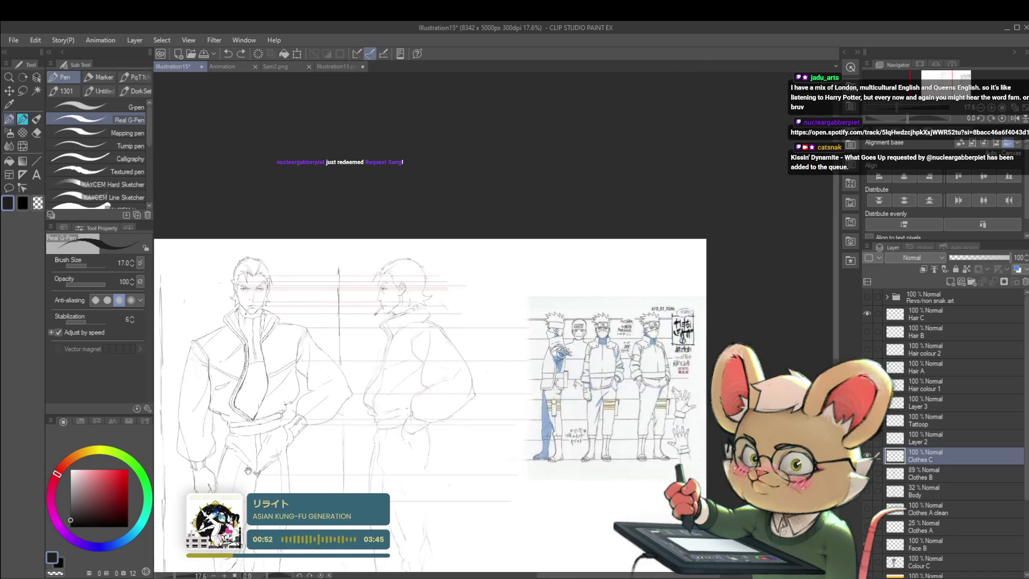
scroll(599, 326, "up", 7)
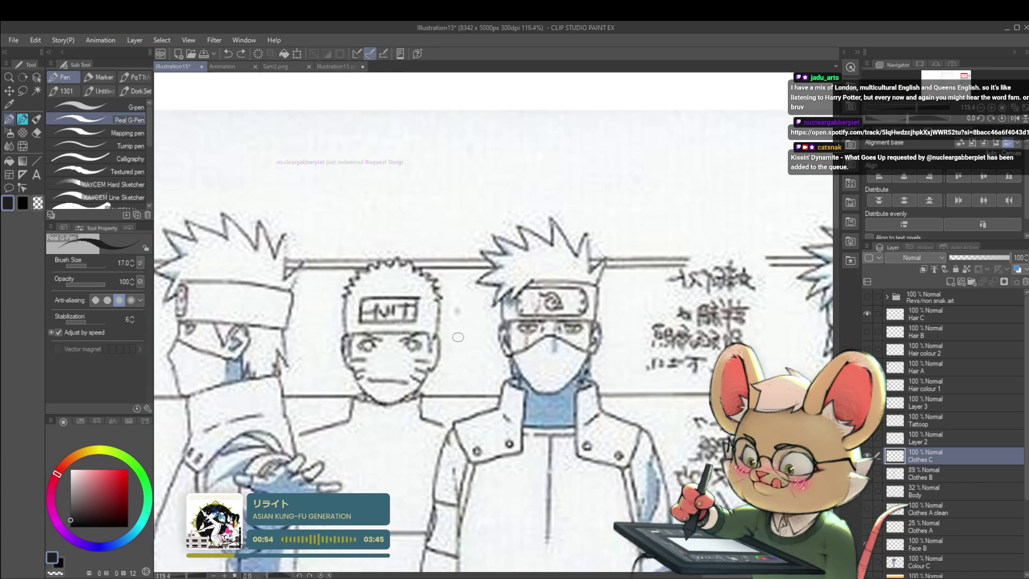
scroll(457, 337, "down", 3)
scroll(663, 295, "down", 3)
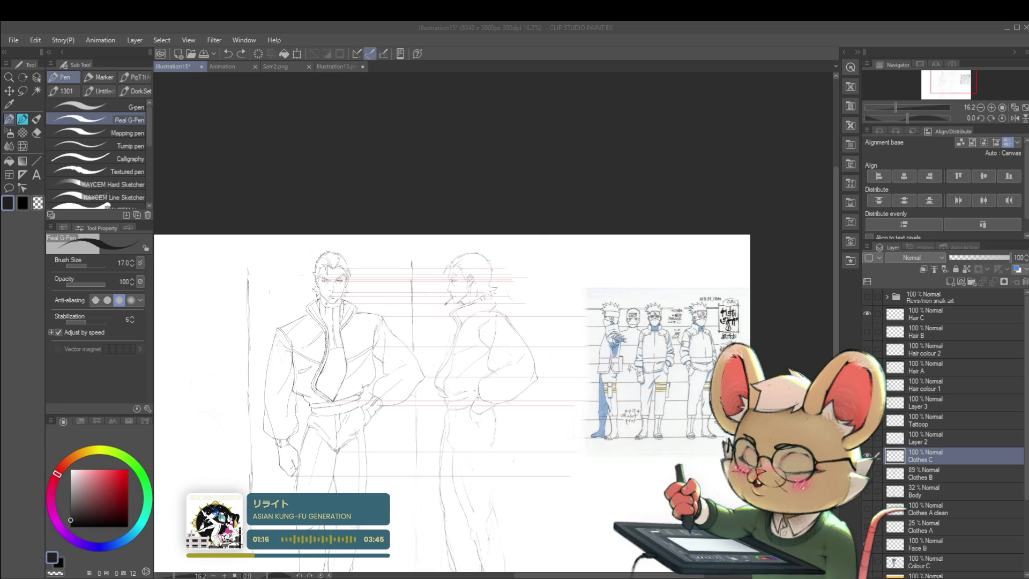
scroll(449, 260, "up", 3)
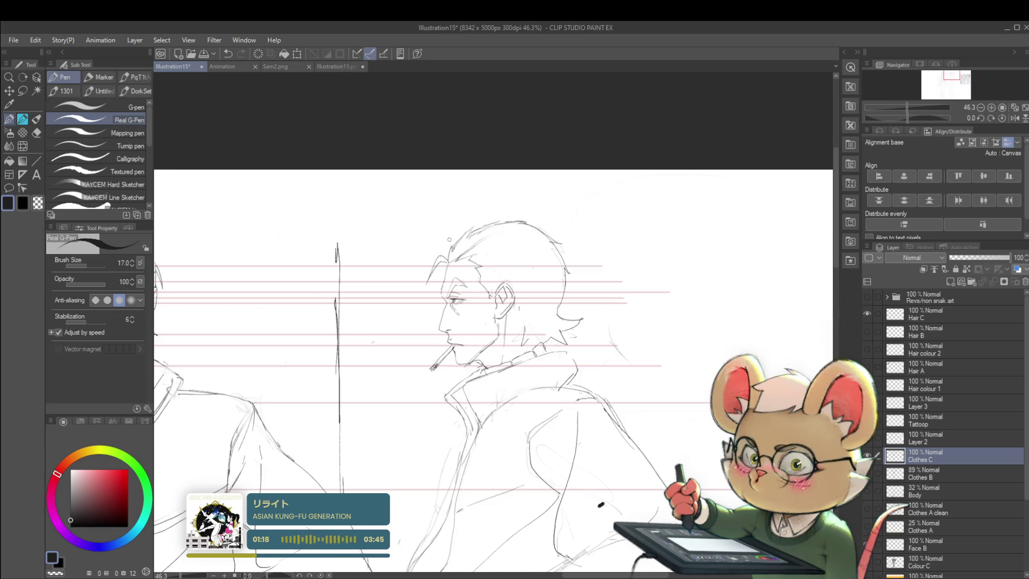
- Switch to the Liquify tool and shrink its brush size three notches
left_click(23, 145)
key("bracketleft")
key("bracketleft")
key("bracketleft")
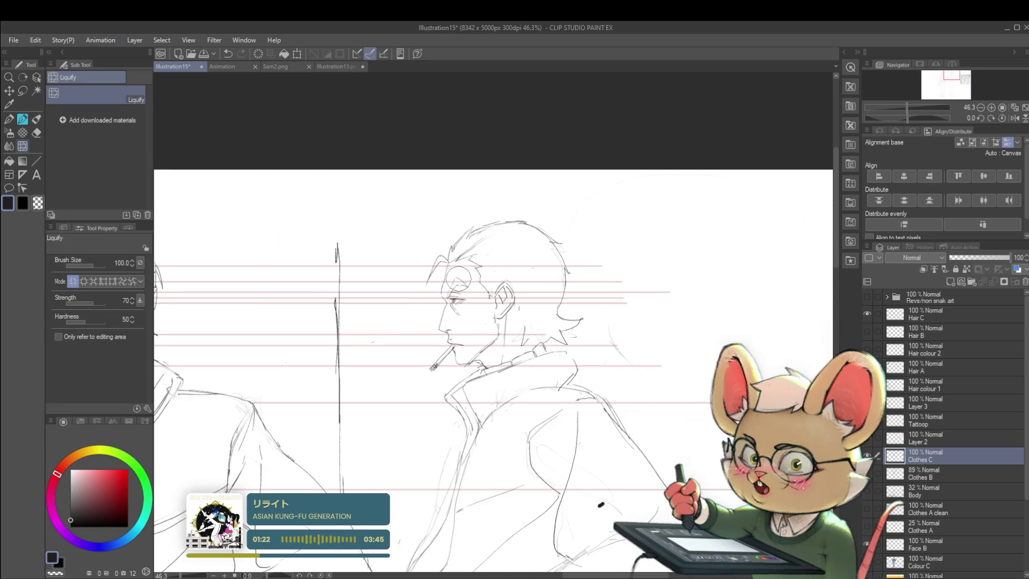
scroll(496, 265, "down", 3)
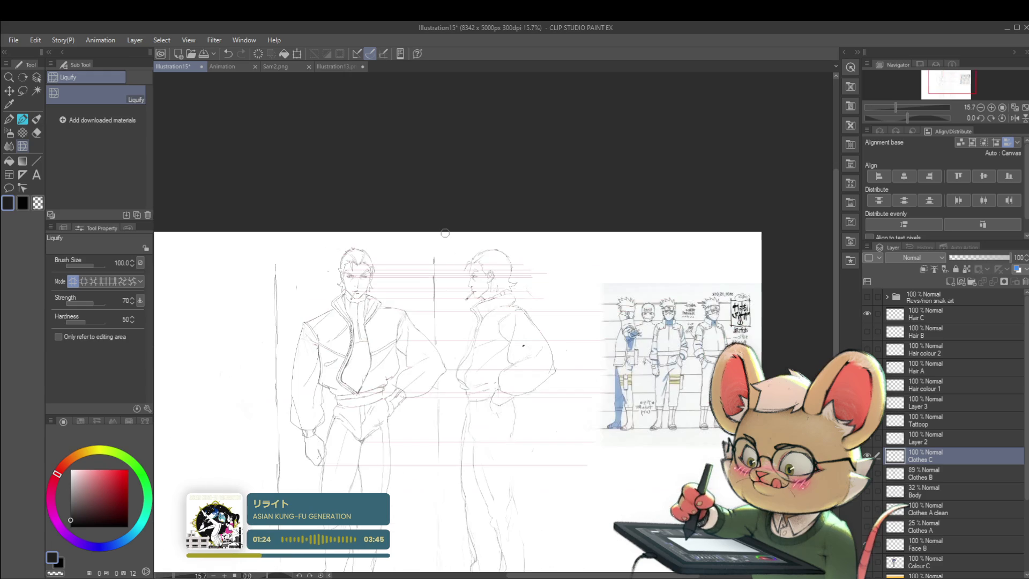
scroll(476, 277, "up", 3)
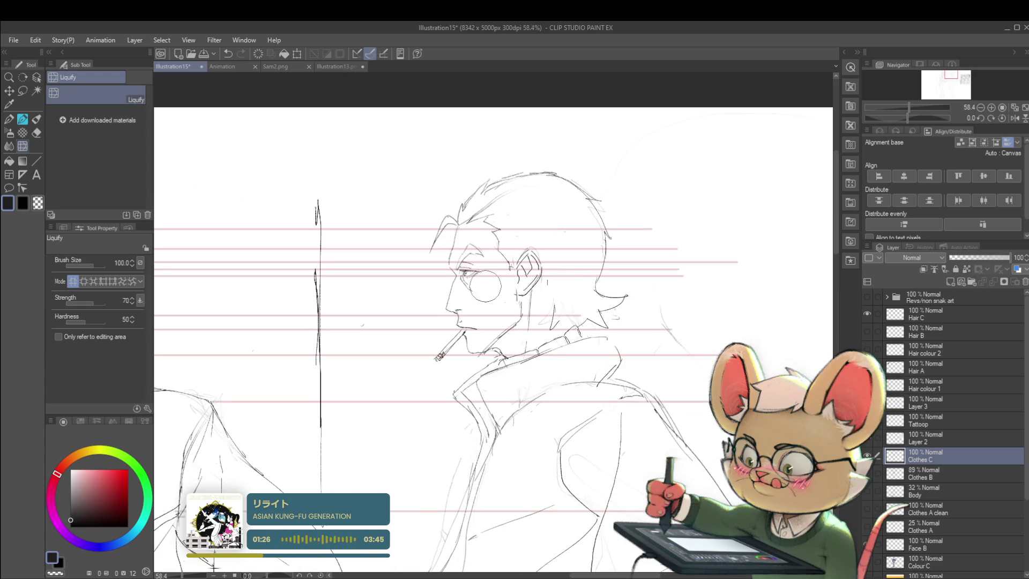
scroll(454, 273, "down", 2)
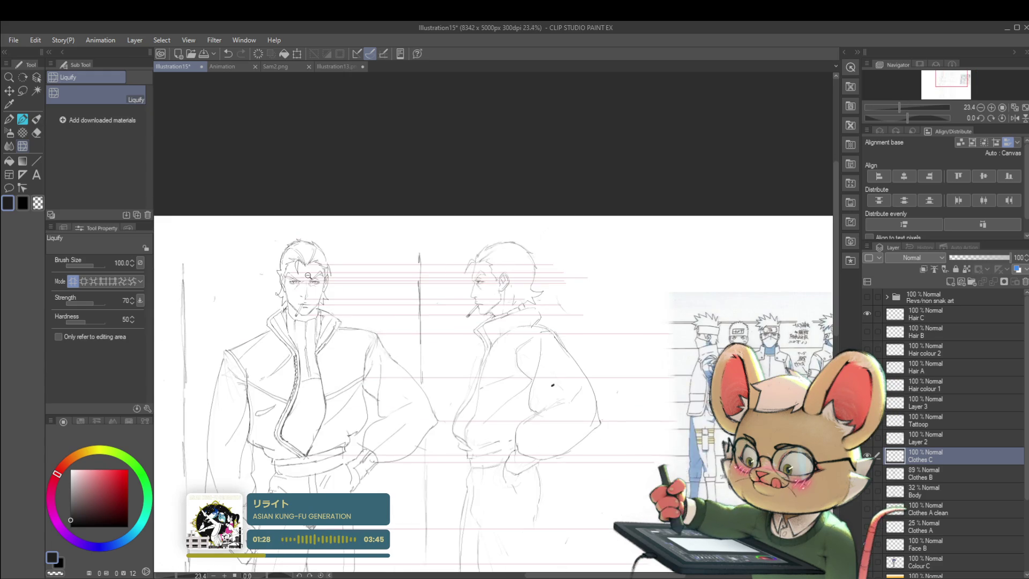
scroll(473, 275, "up", 3)
scroll(598, 297, "up", 3)
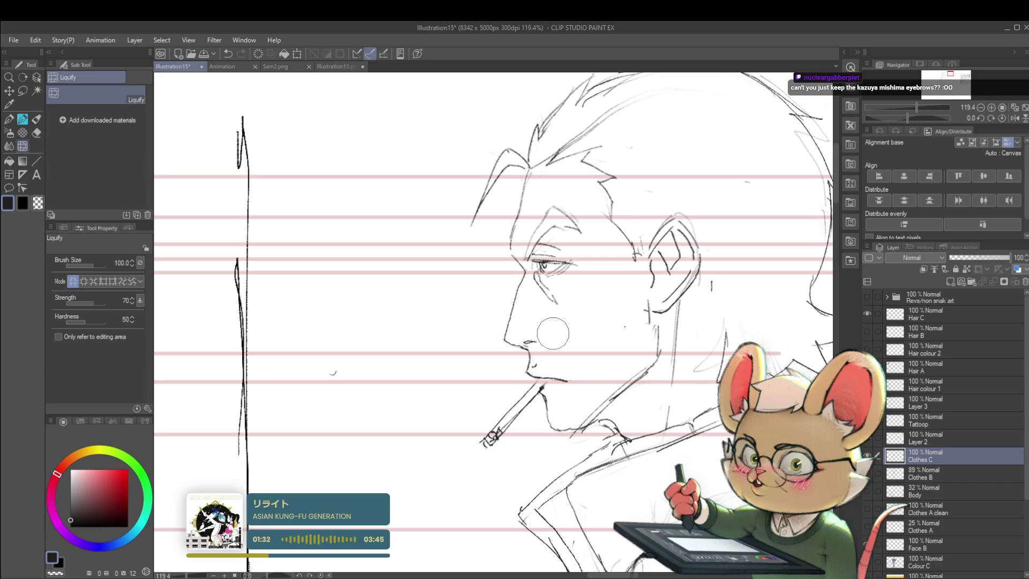
key("bracketleft")
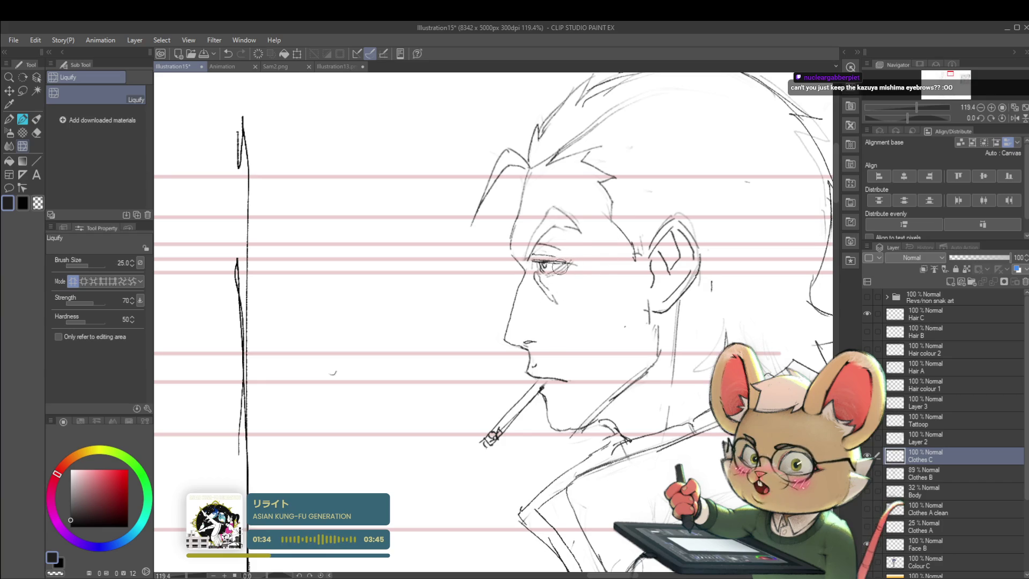
key("bracketleft")
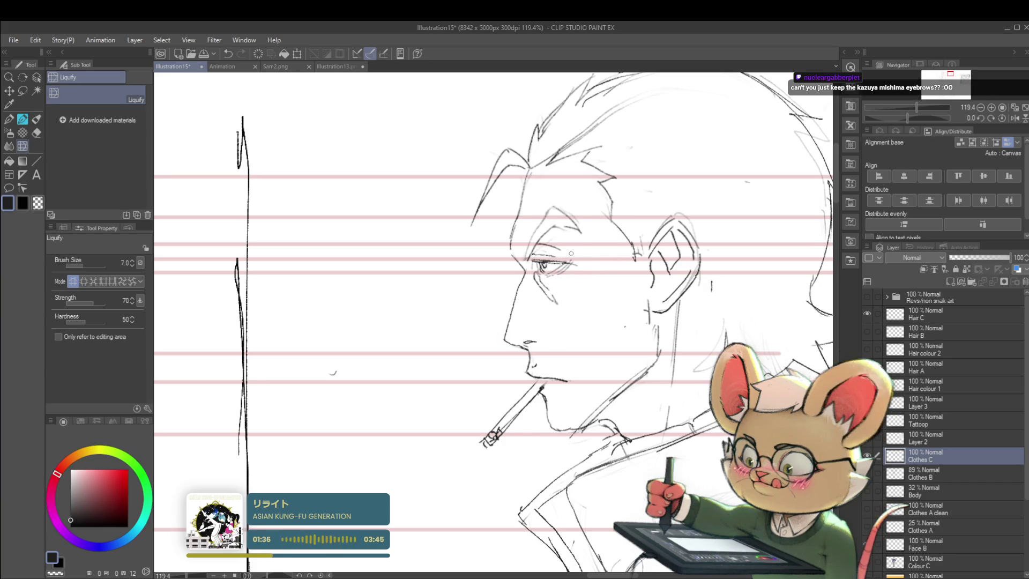
- Cycle from the Real G-Pen back to a Pencil sub tool for sketching
key("p")
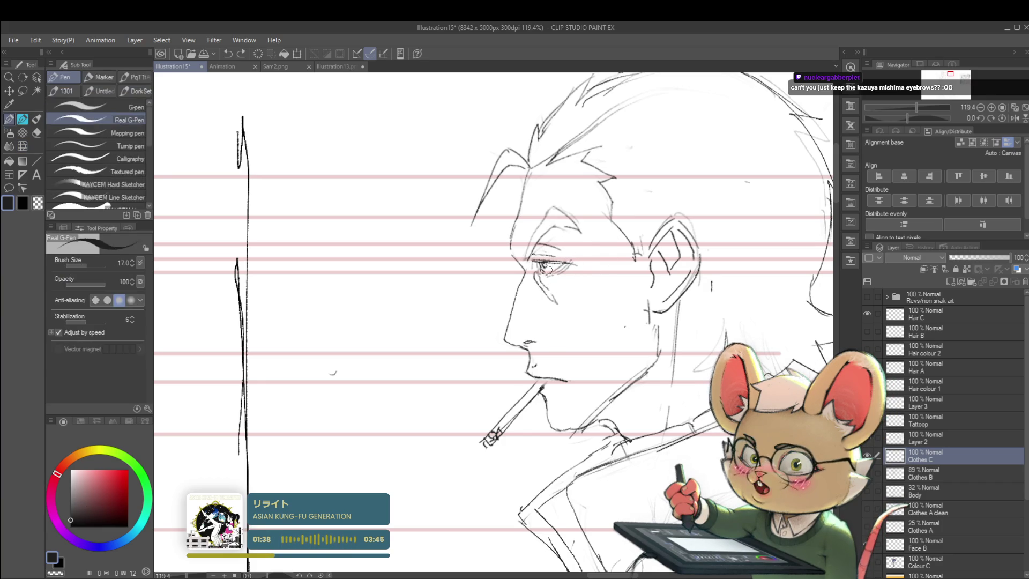
key("p")
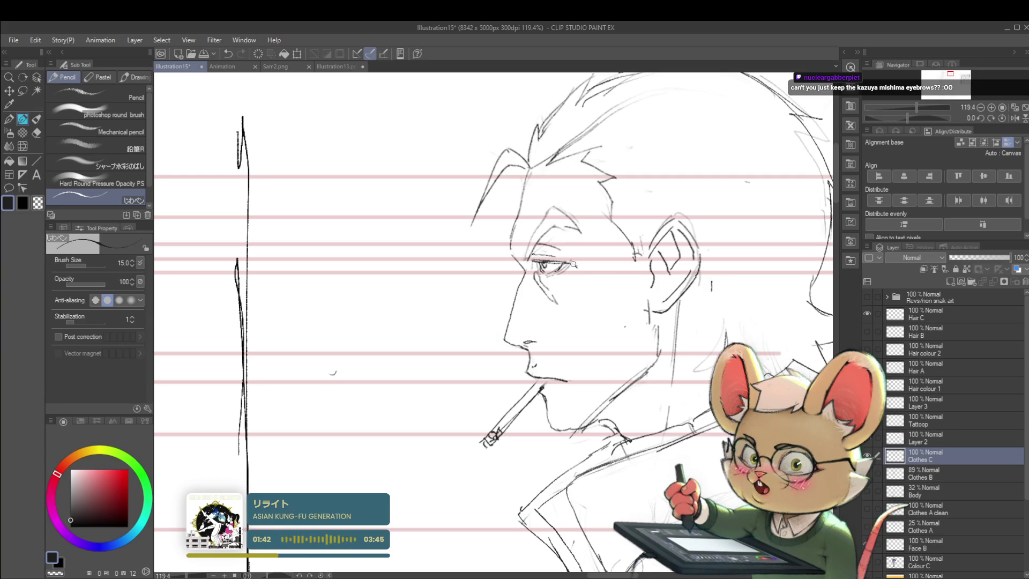
scroll(573, 262, "down", 3)
scroll(573, 263, "down", 2)
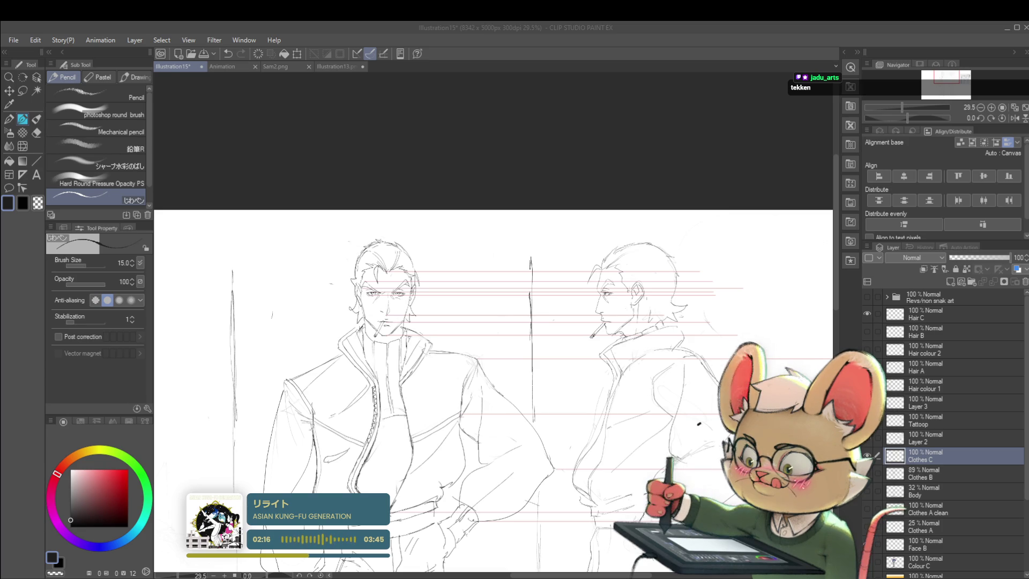
scroll(569, 272, "down", 3)
- Paste the Tekken head image as a new layer, position it above the reference sheet and commit the transform
key("ctrl+v")
key("ctrl+t")
mouse_move(249, 249)
left_mouse_down()
mouse_move(429, 262)
mouse_move(268, 259)
left_mouse_up()
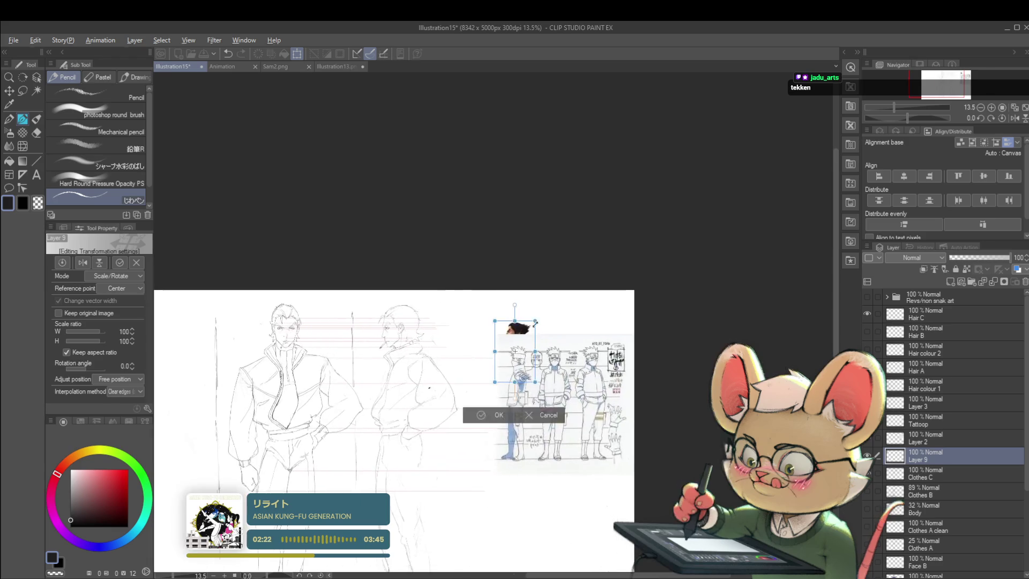
scroll(516, 278, "up", 3)
scroll(516, 278, "up", 4)
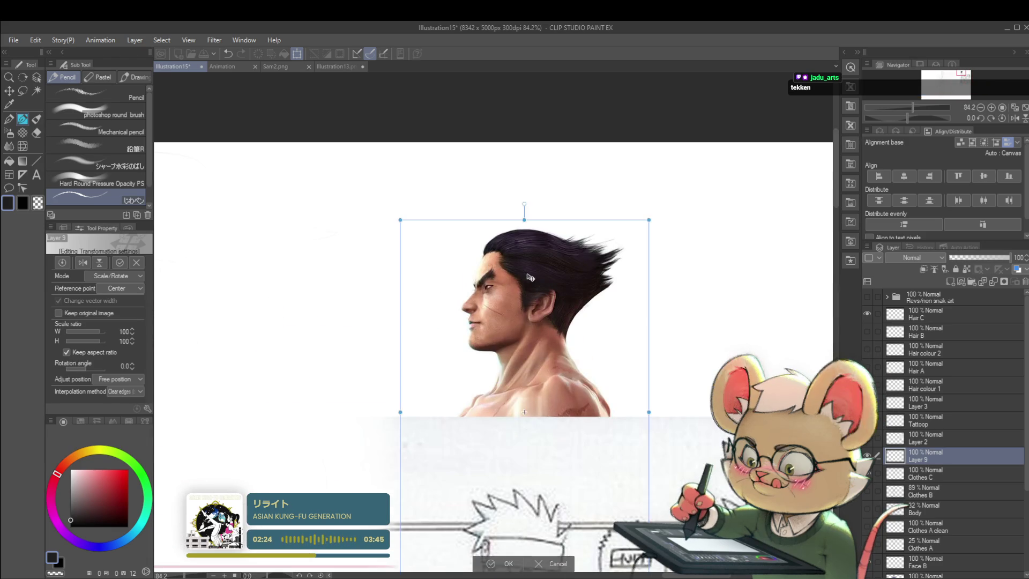
scroll(613, 260, "down", 2)
scroll(613, 261, "down", 3)
scroll(488, 338, "up", 2)
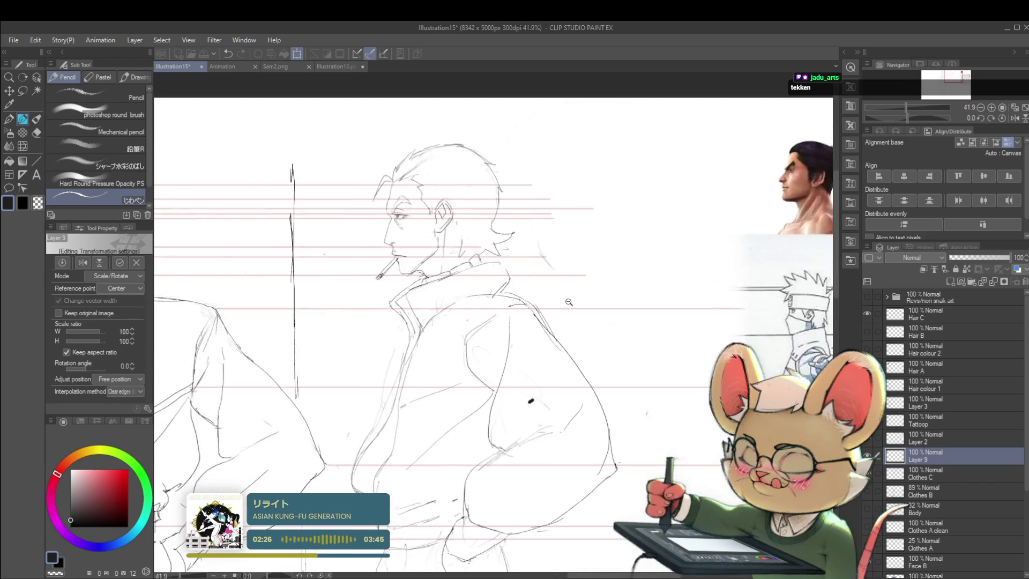
scroll(592, 402, "down", 2)
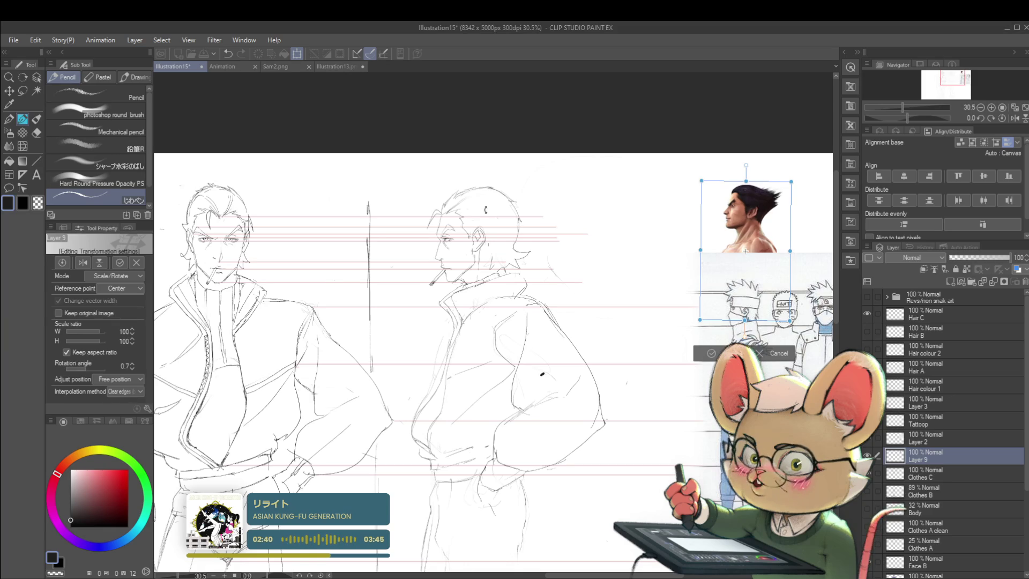
key("Return")
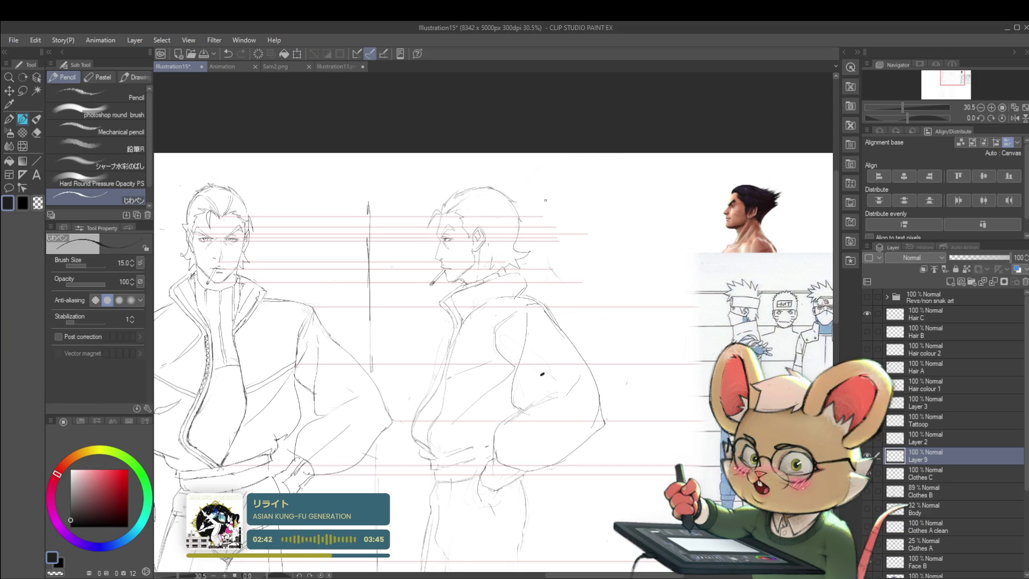
scroll(517, 206, "up", 3)
scroll(400, 226, "up", 2)
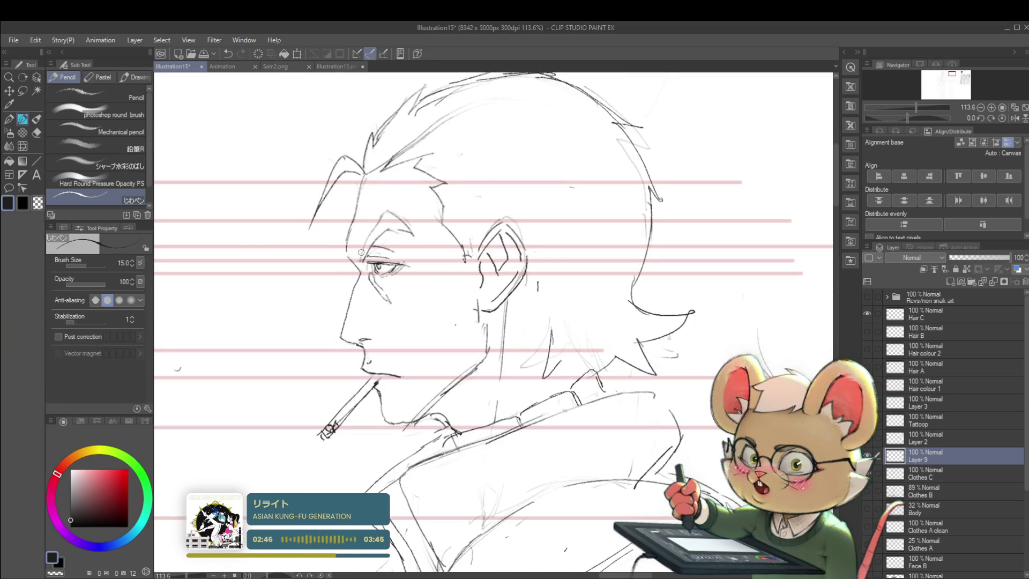
- On the Clothes C layer, mirror the view and darken the eyebrow line on the side-view head
key("ctrl+bracketleft")
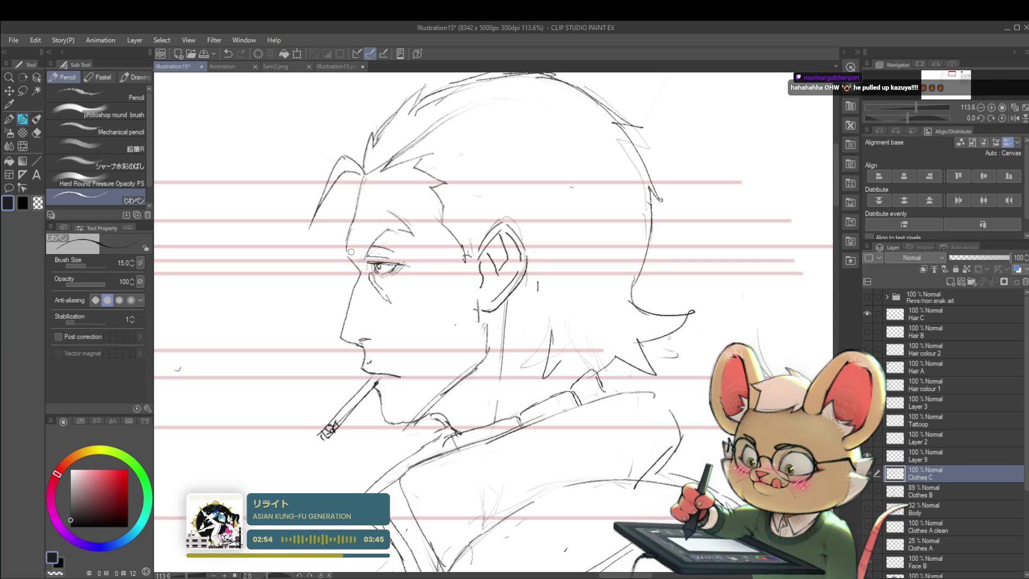
left_click(1015, 118)
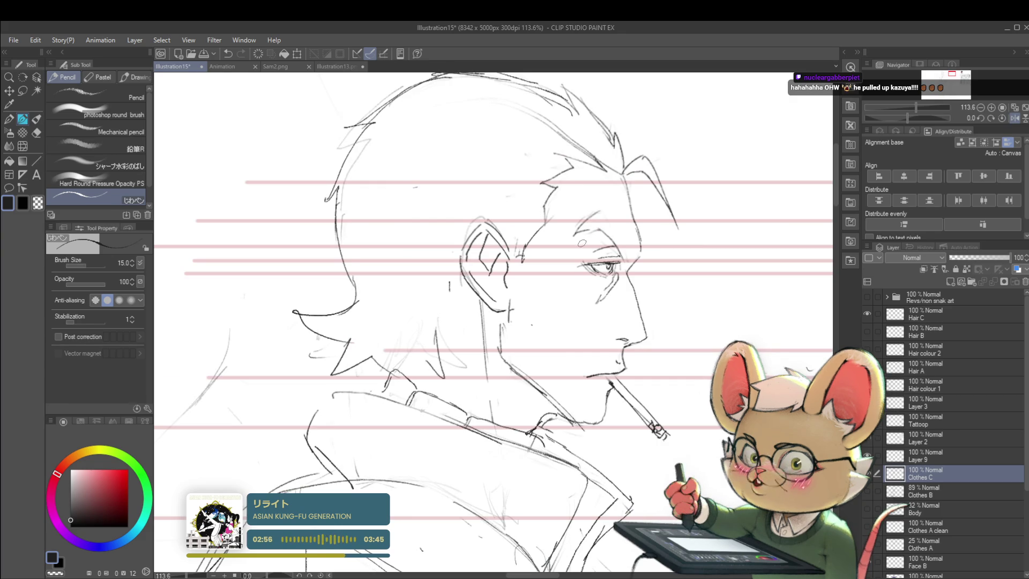
left_click_drag(606, 220, 571, 193)
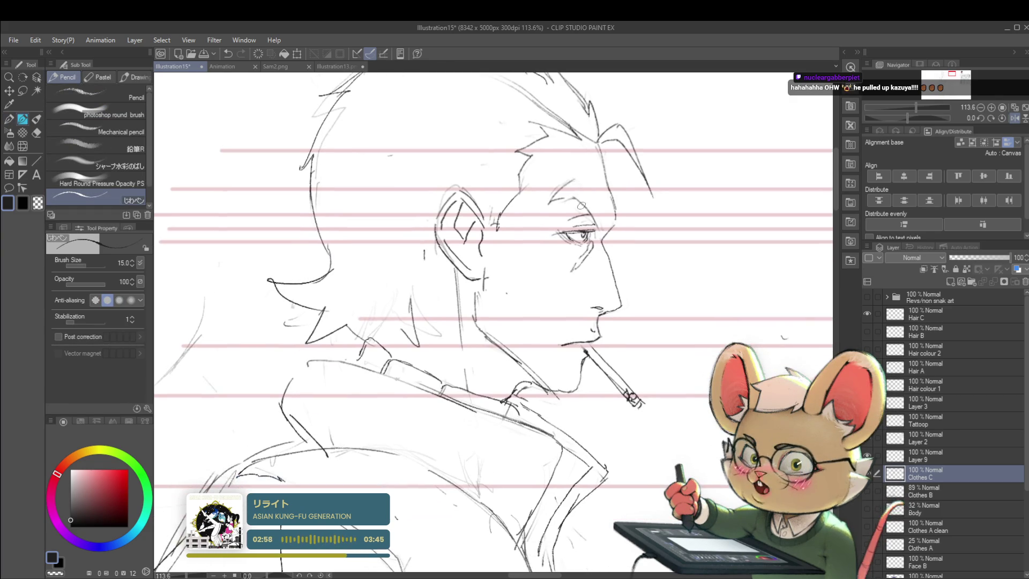
scroll(578, 182, "down", 2)
scroll(575, 172, "down", 2)
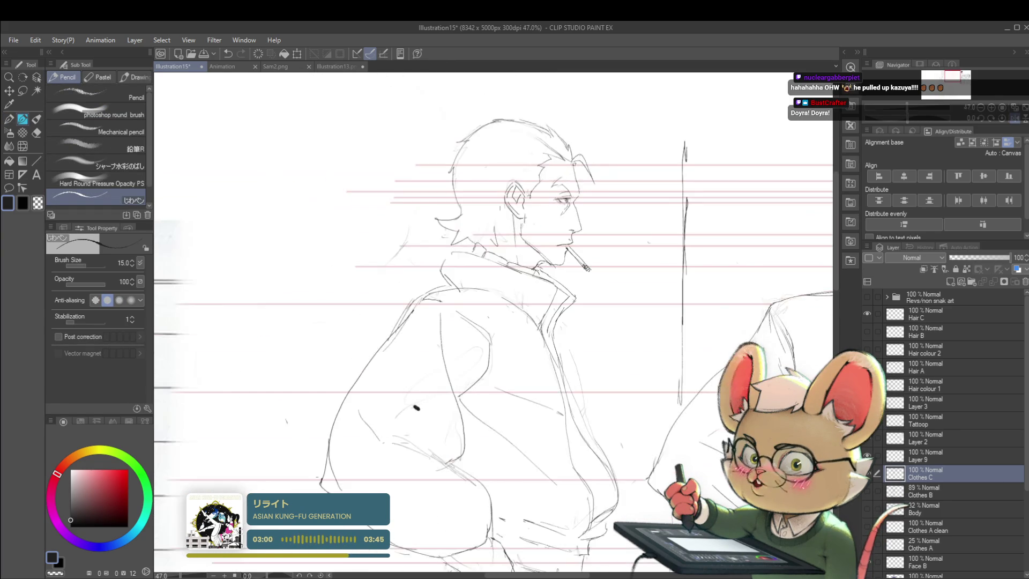
scroll(574, 164, "down", 3)
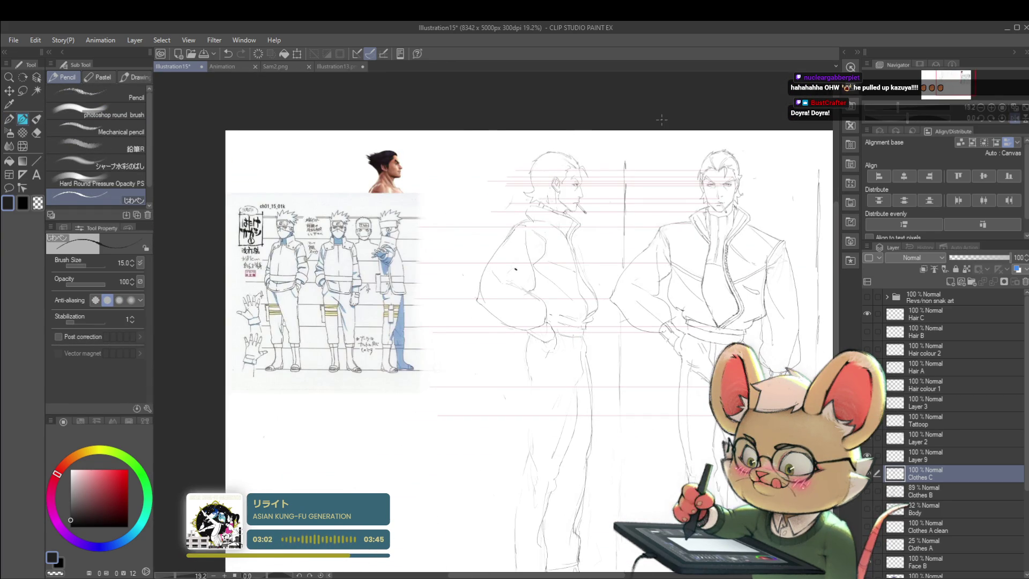
scroll(597, 169, "up", 5)
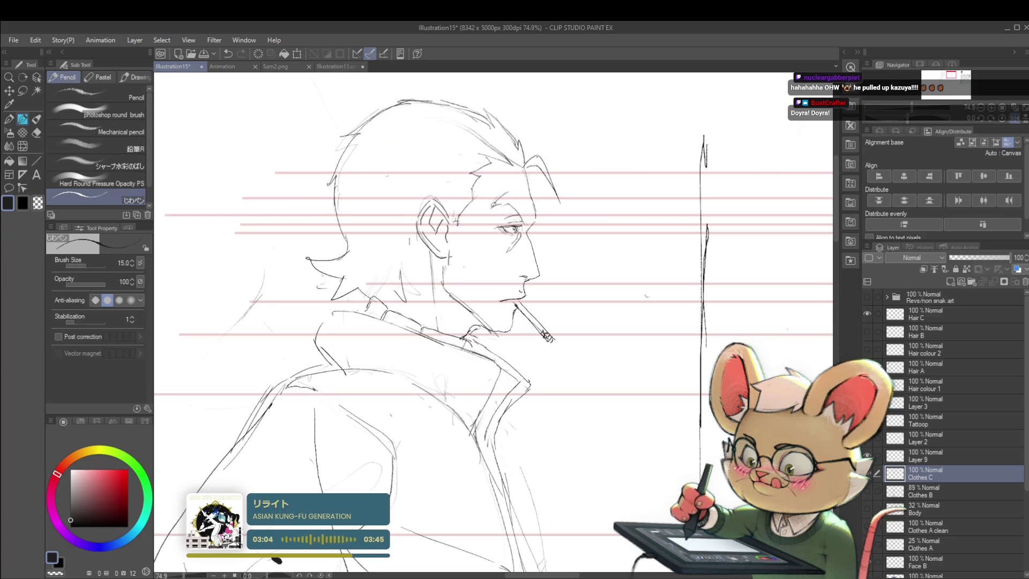
scroll(597, 169, "down", 2)
left_click_drag(258, 201, 466, 201, "space")
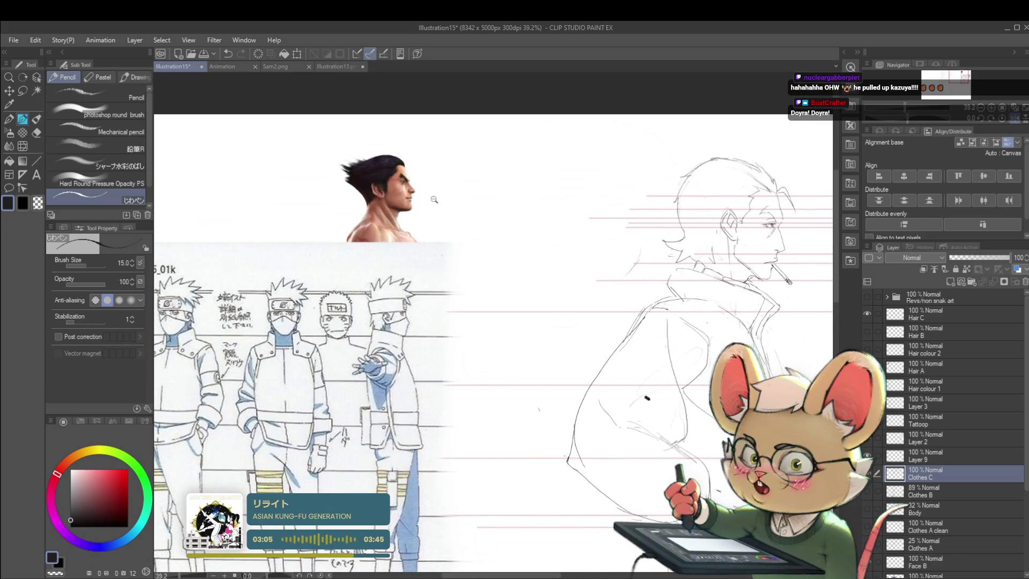
scroll(399, 173, "up", 3)
scroll(335, 340, "down", 2)
scroll(336, 340, "up", 2)
scroll(520, 289, "up", 2)
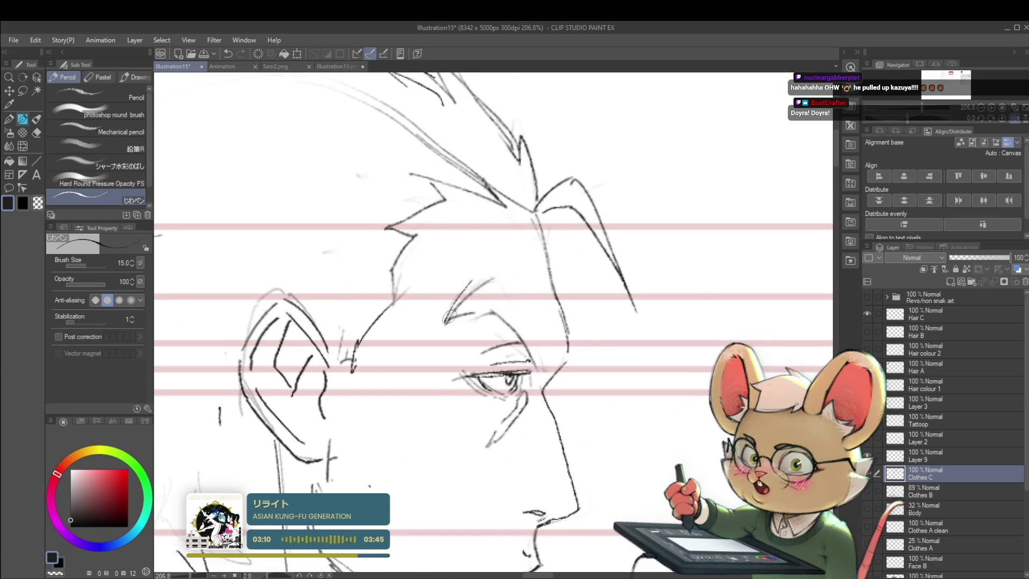
left_click_drag(454, 307, 487, 272)
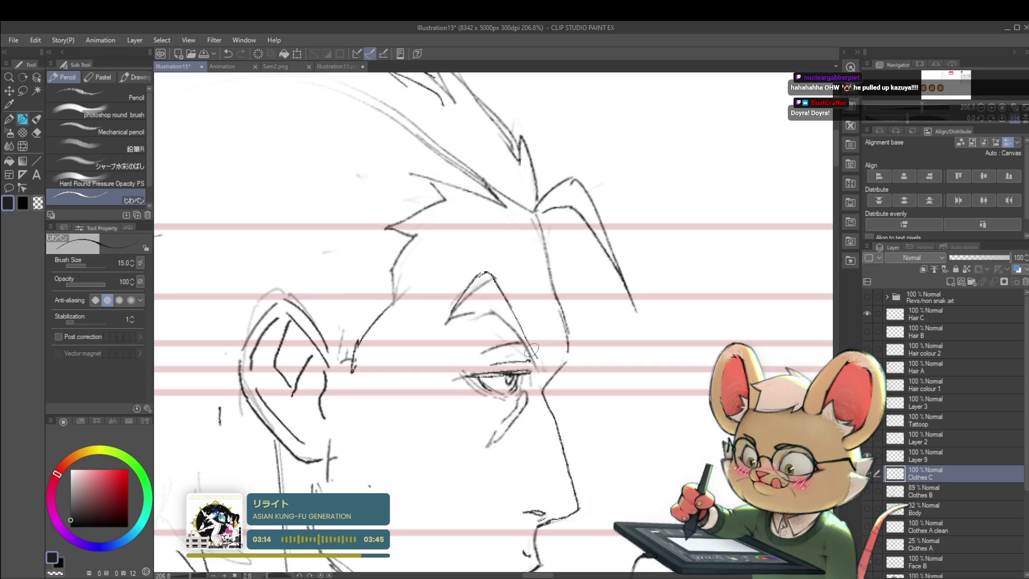
scroll(539, 363, "down", 2)
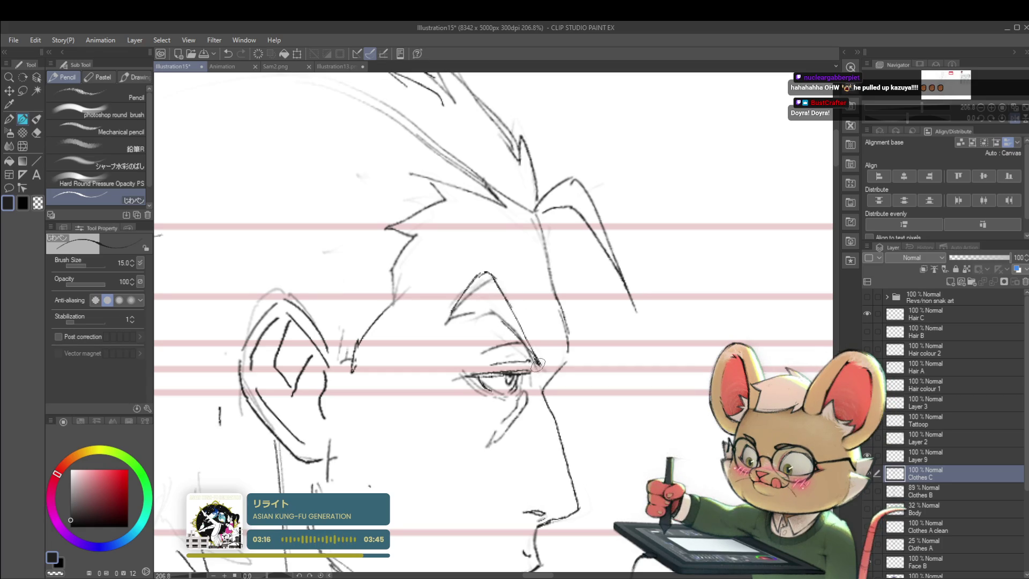
scroll(501, 320, "down", 2)
scroll(501, 318, "down", 1)
scroll(506, 290, "down", 1)
scroll(514, 246, "down", 1)
scroll(503, 192, "down", 1)
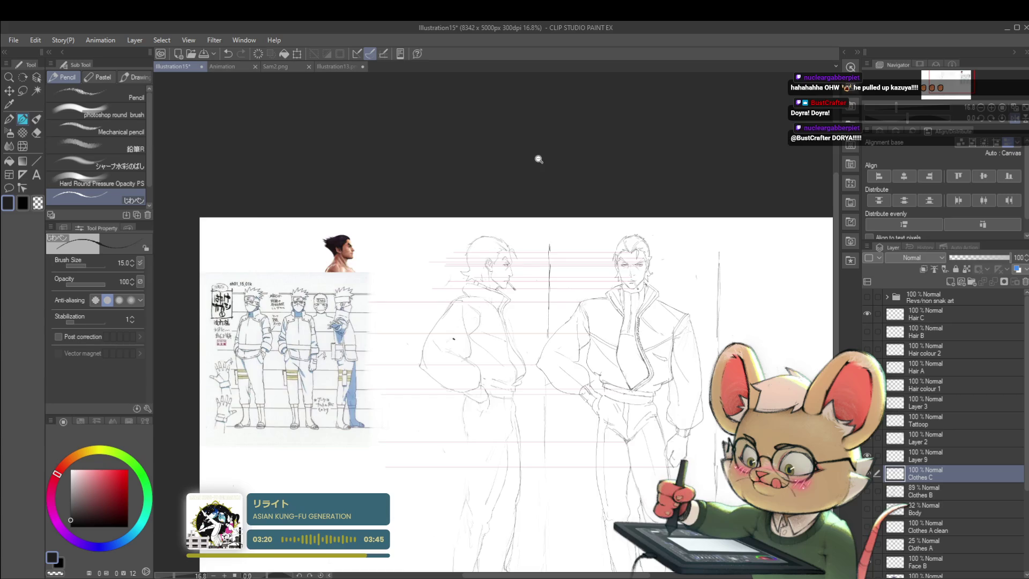
scroll(386, 250, "up", 5)
scroll(402, 255, "up", 1)
scroll(394, 251, "up", 1)
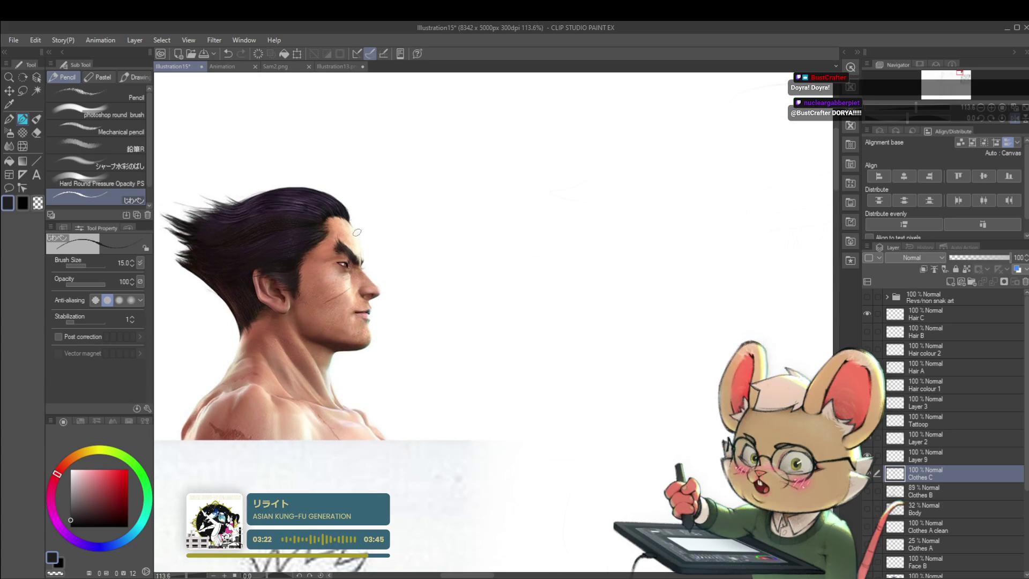
scroll(363, 239, "down", 3)
scroll(364, 240, "down", 1)
- Frame both figures in the Navigator and flip the view twice to check proportions
left_click(947, 81)
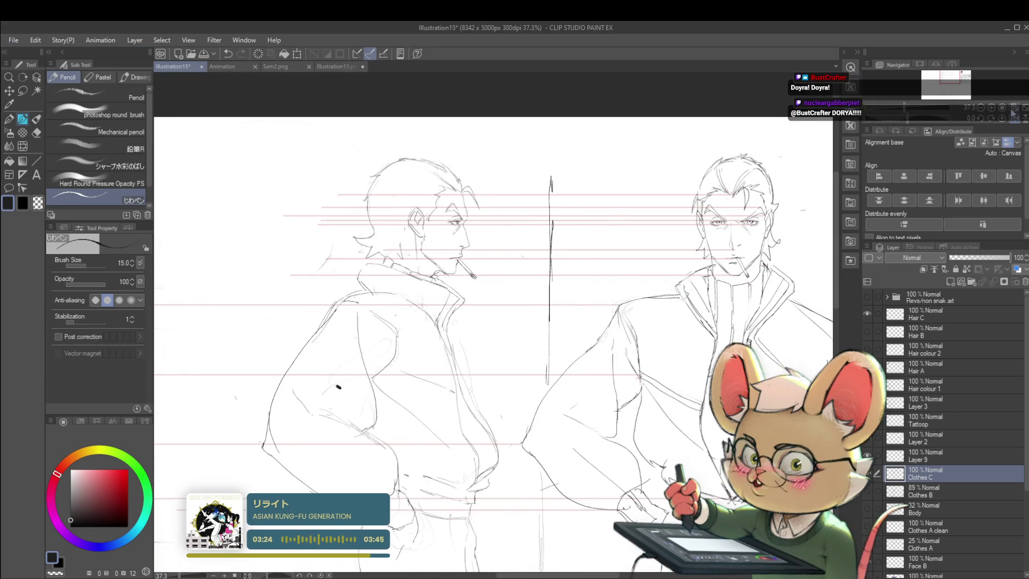
left_click(948, 114)
scroll(527, 202, "up", 3)
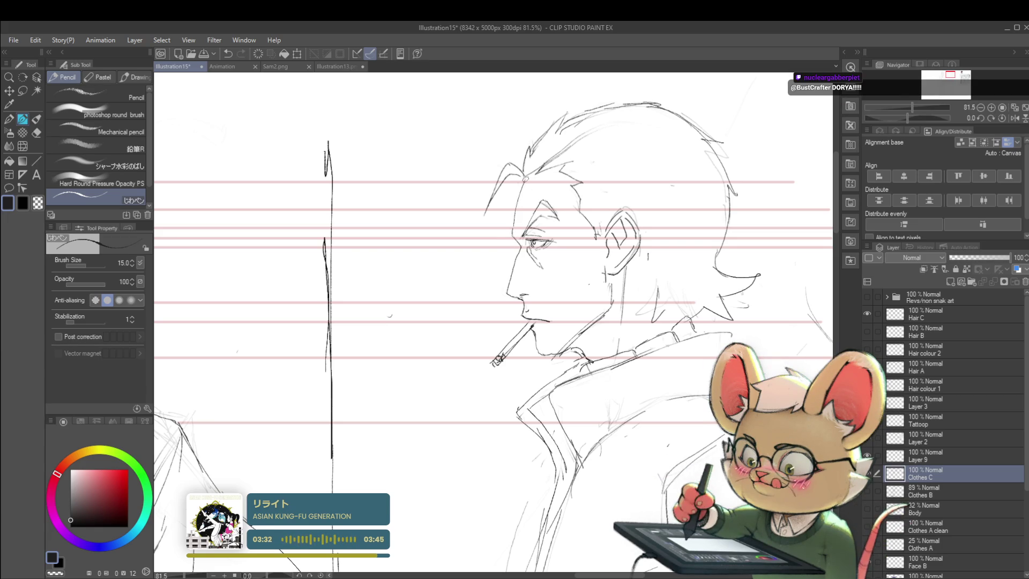
scroll(591, 117, "down", 5)
scroll(591, 117, "down", 2)
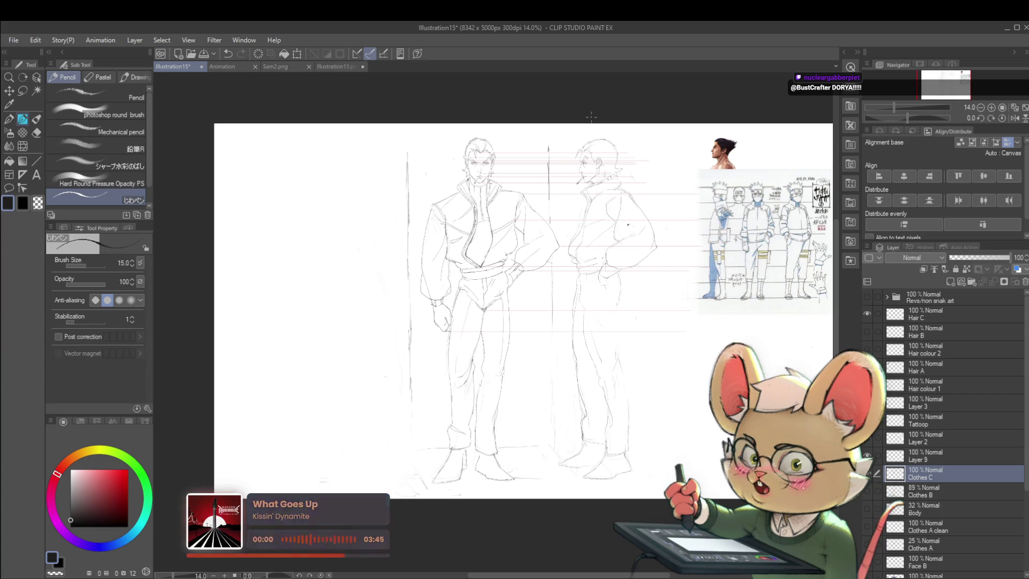
left_click(1014, 117)
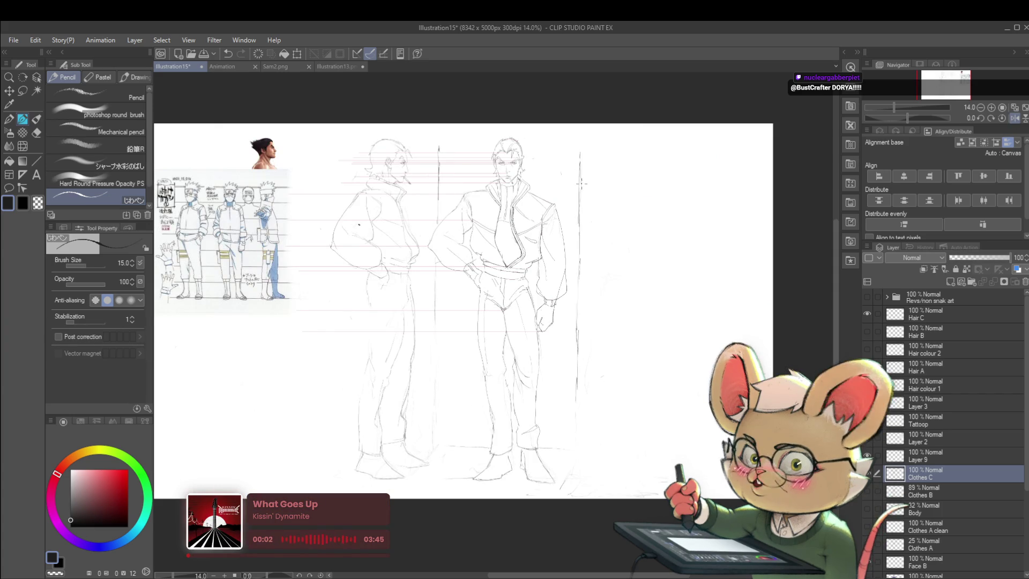
scroll(478, 241, "up", 1)
scroll(477, 240, "up", 1)
scroll(477, 241, "up", 1)
scroll(479, 239, "up", 2)
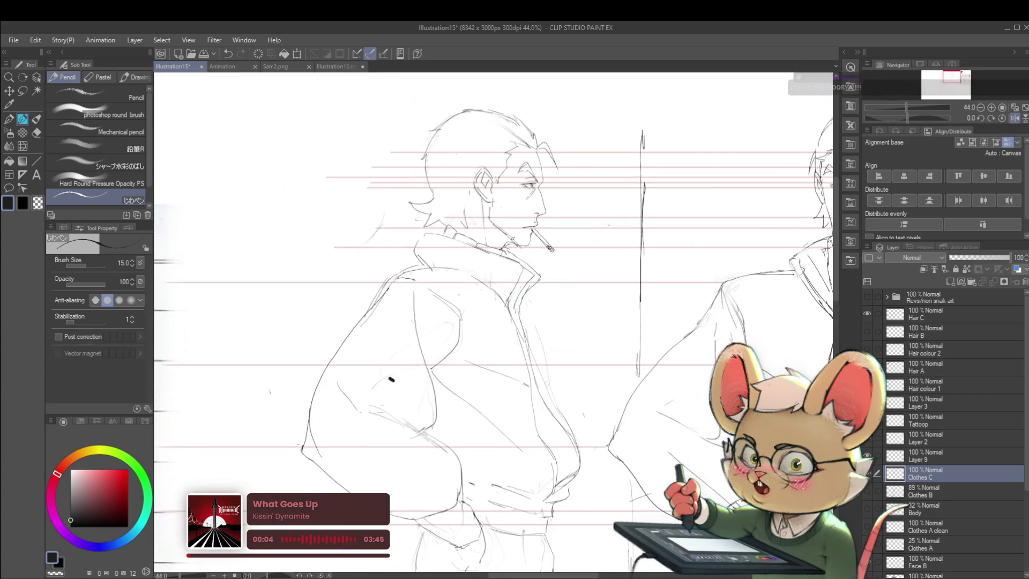
scroll(478, 240, "down", 2)
scroll(634, 189, "up", 1)
- Pan to the side-view figure and references and switch to the Liquify tool
left_click_drag(634, 189, 551, 125)
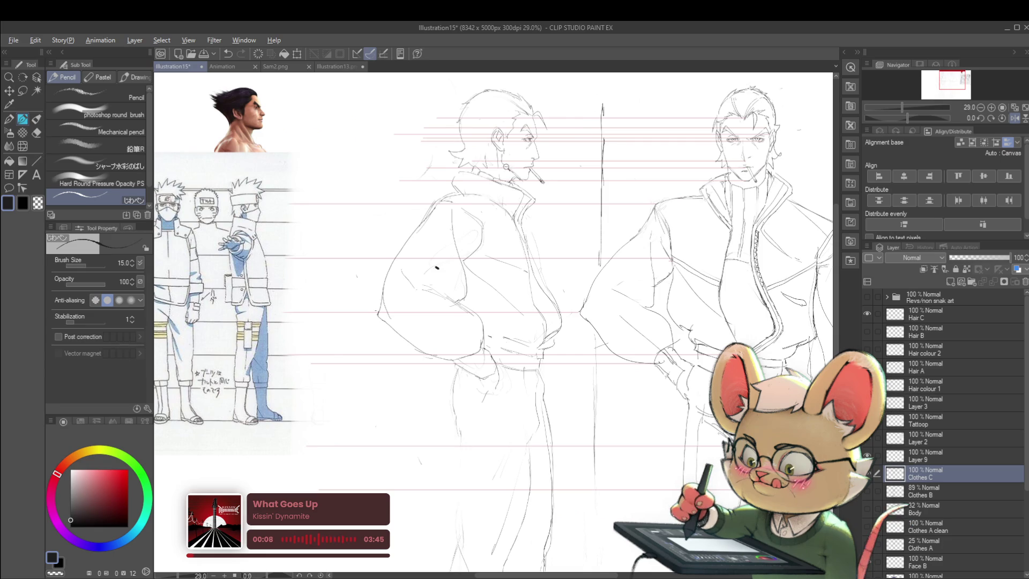
scroll(437, 268, "up", 1)
left_click_drag(413, 298, 532, 372)
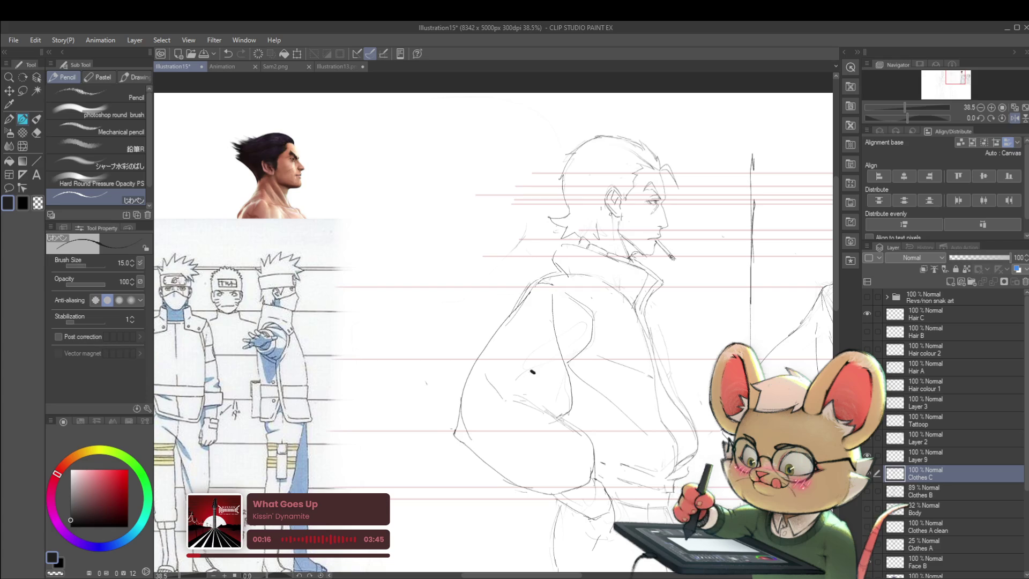
scroll(637, 198, "down", 3)
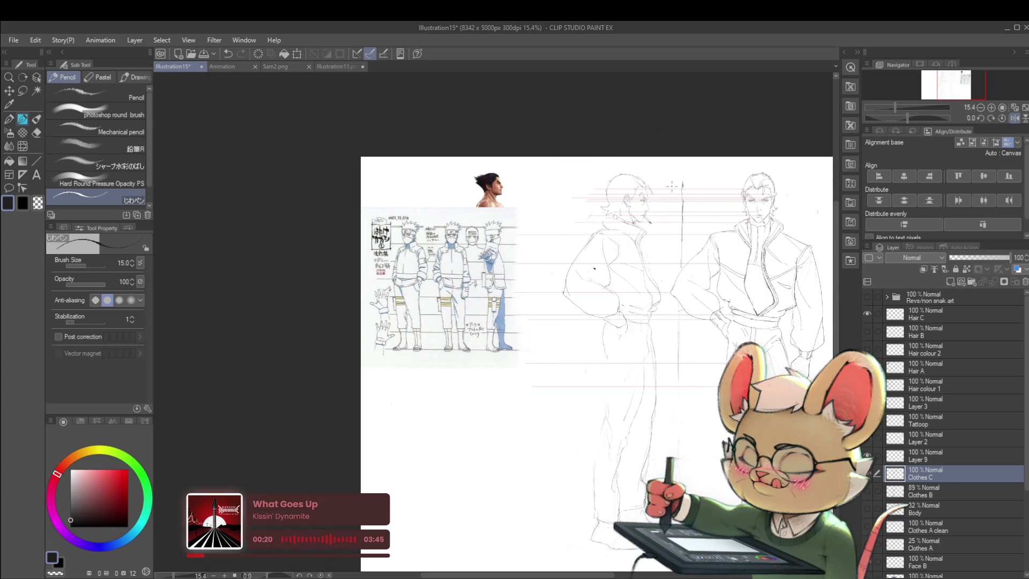
scroll(650, 248, "up", 1)
scroll(650, 248, "up", 1)
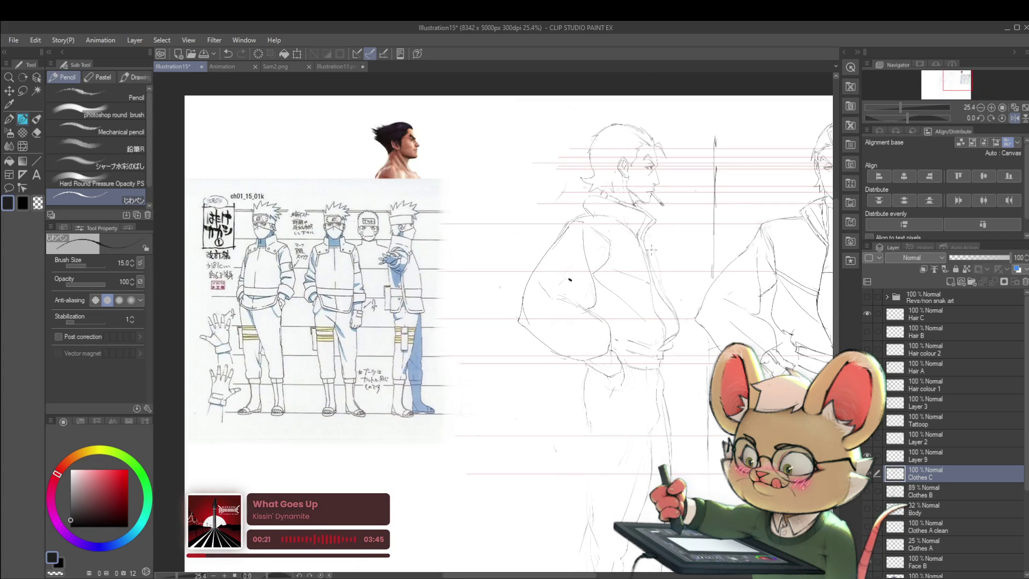
left_click(23, 145)
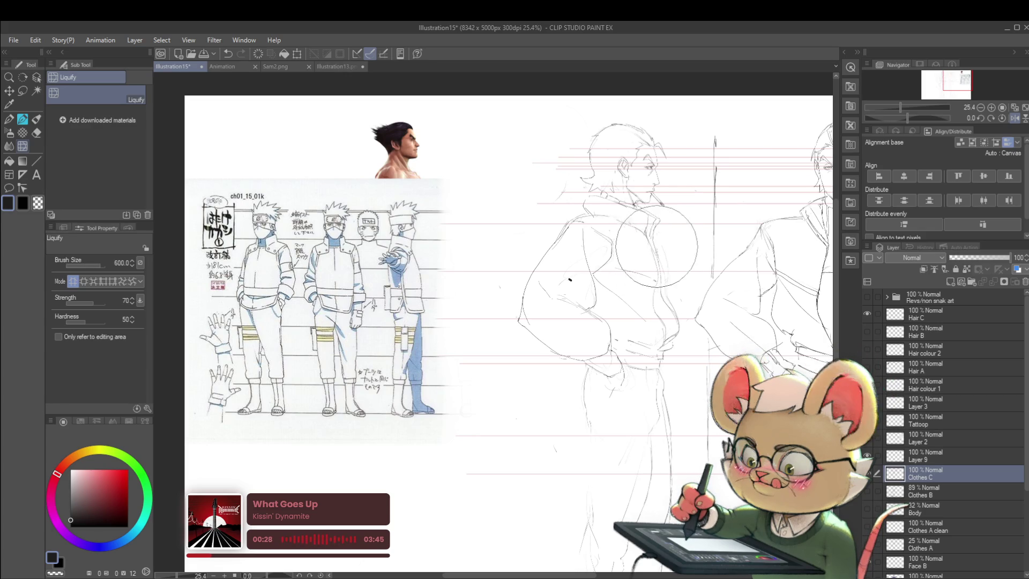
scroll(655, 242, "down", 3)
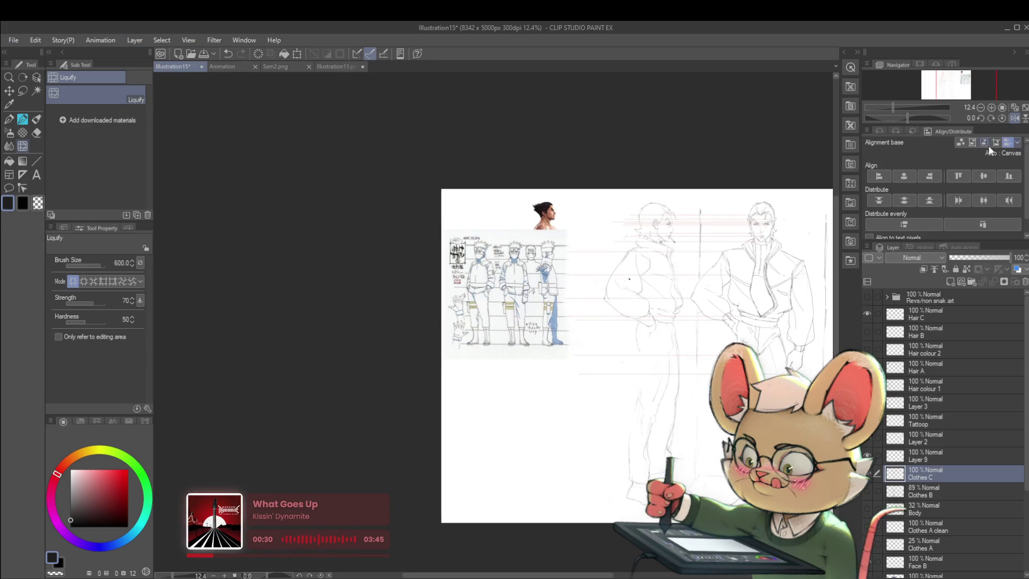
- Check the figures mirrored and unmirrored, then switch to the freehand lasso
left_click(1013, 117)
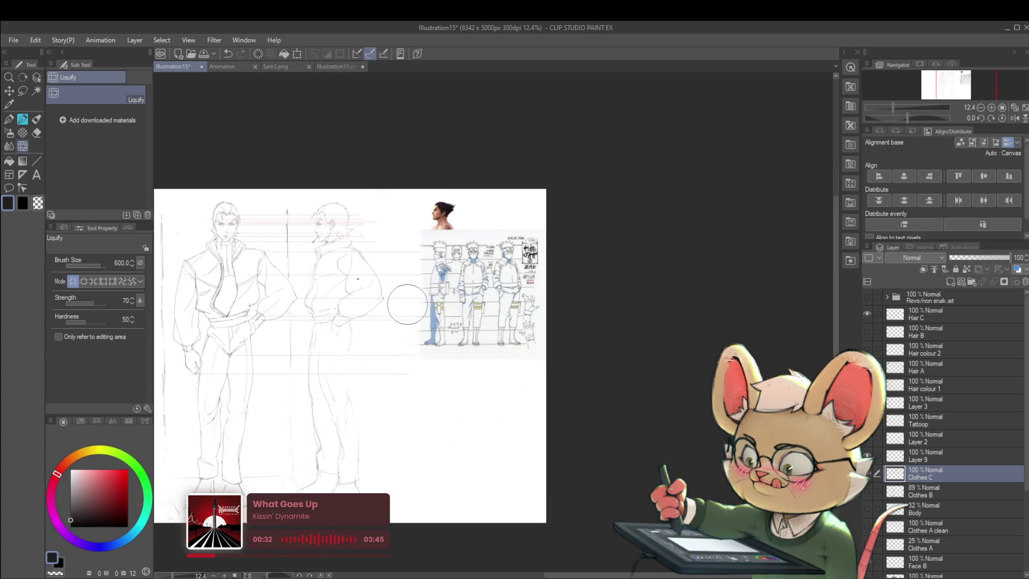
scroll(397, 304, "up", 2)
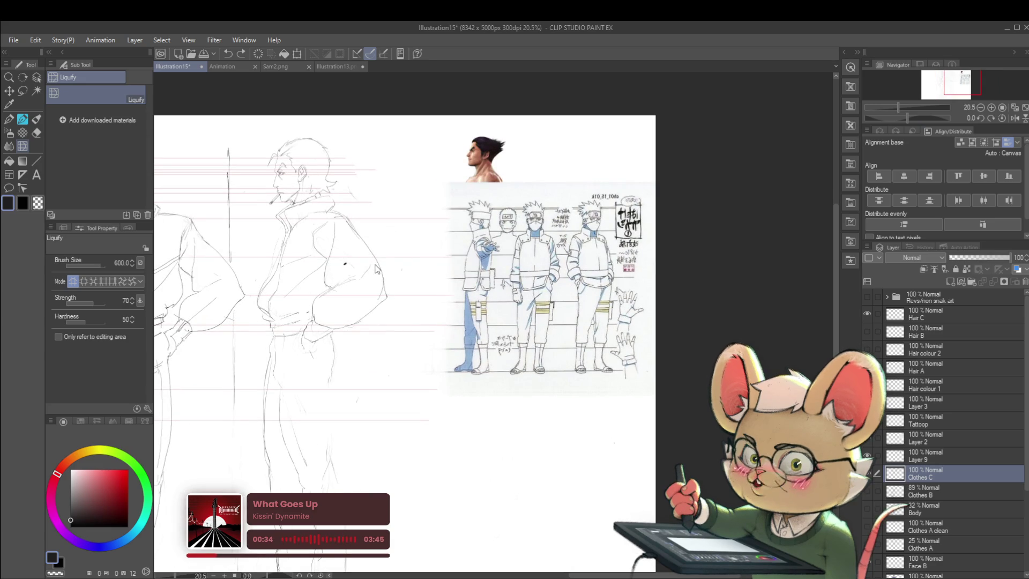
left_click_drag(377, 273, 507, 303)
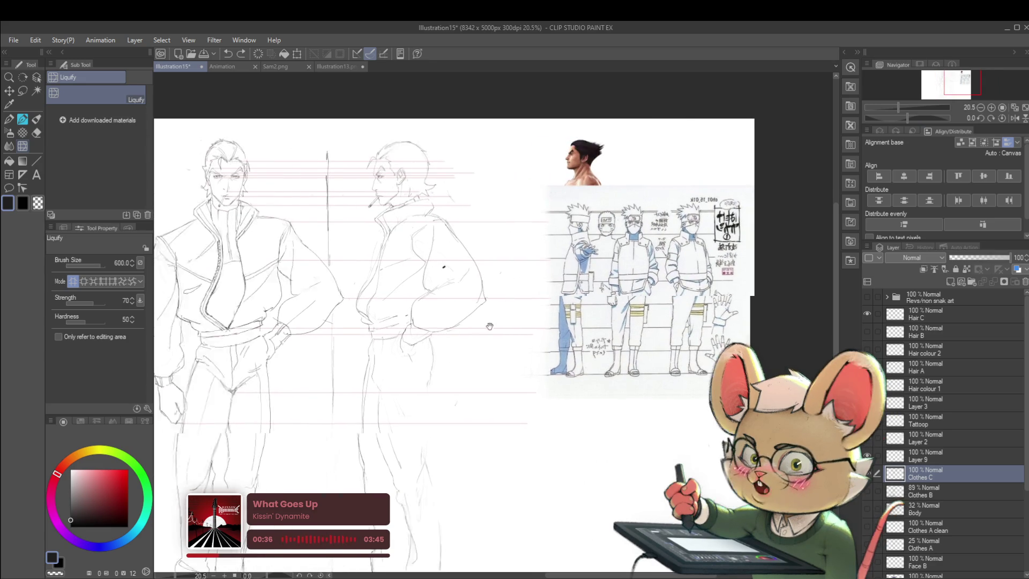
left_click(1016, 118)
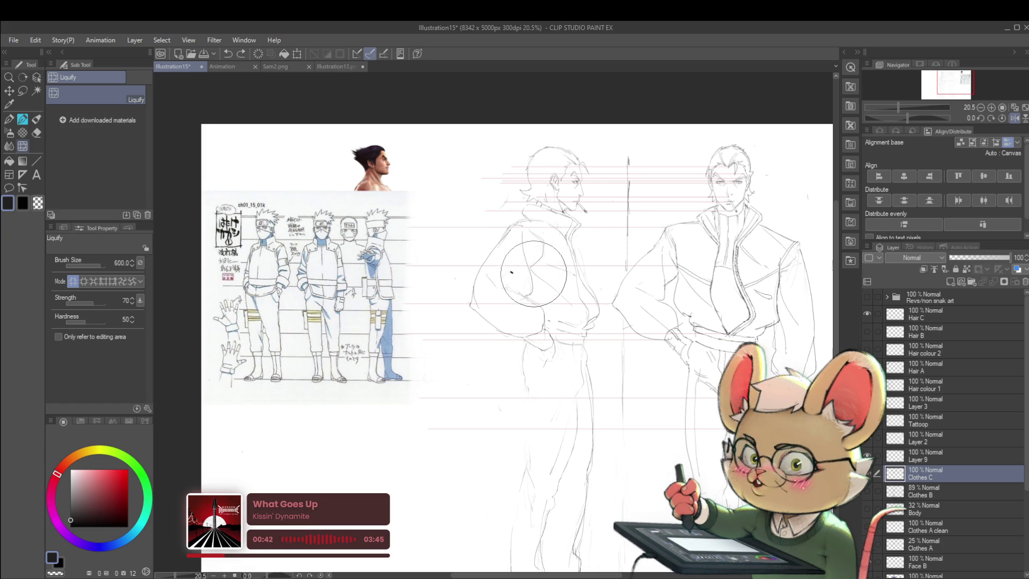
key("m")
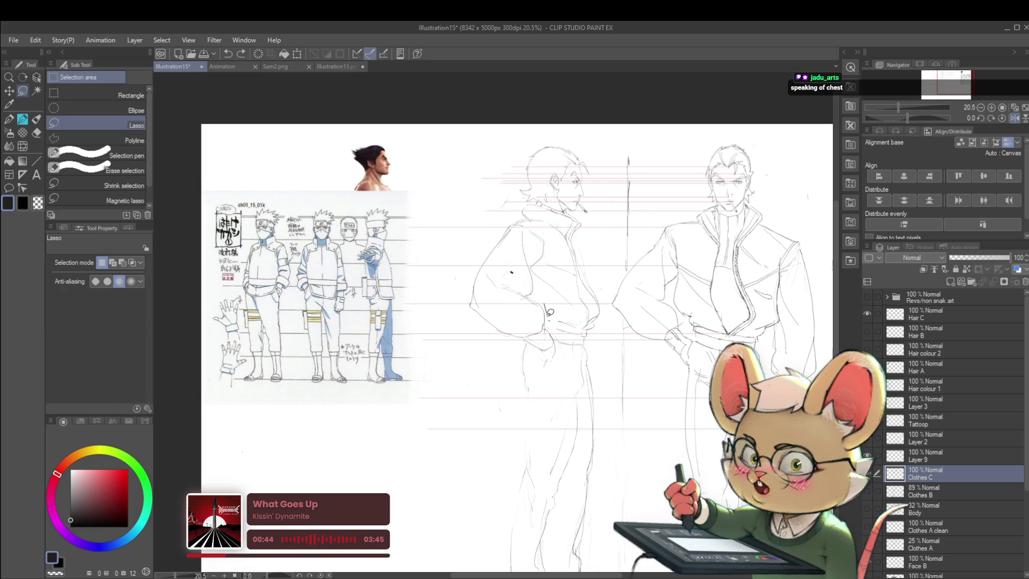
- Lasso the side figure's back shoulder, scale it inward with Ctrl+T, commit and unmirror the view
left_click_drag(483, 246, 552, 257)
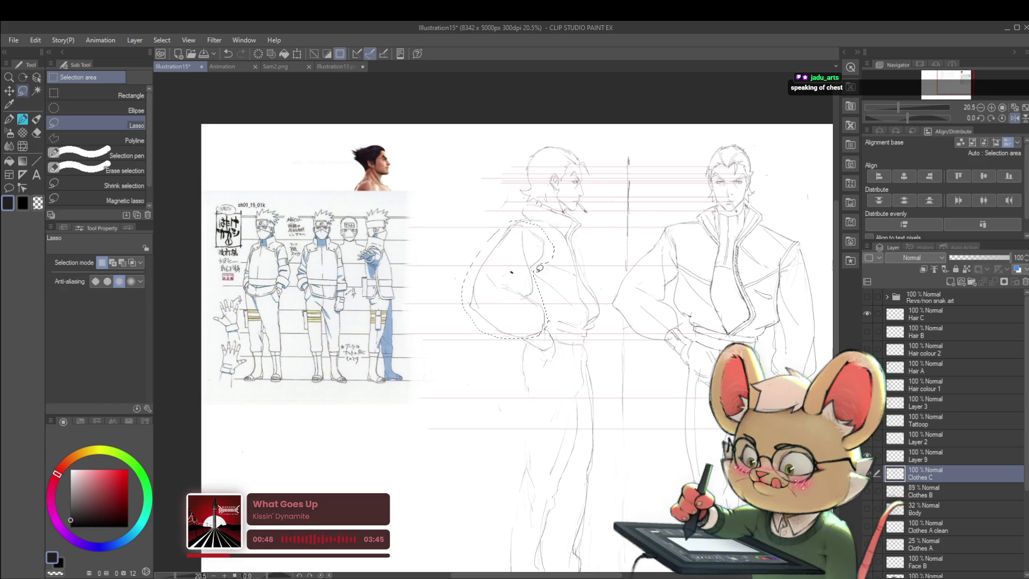
key("ctrl+t")
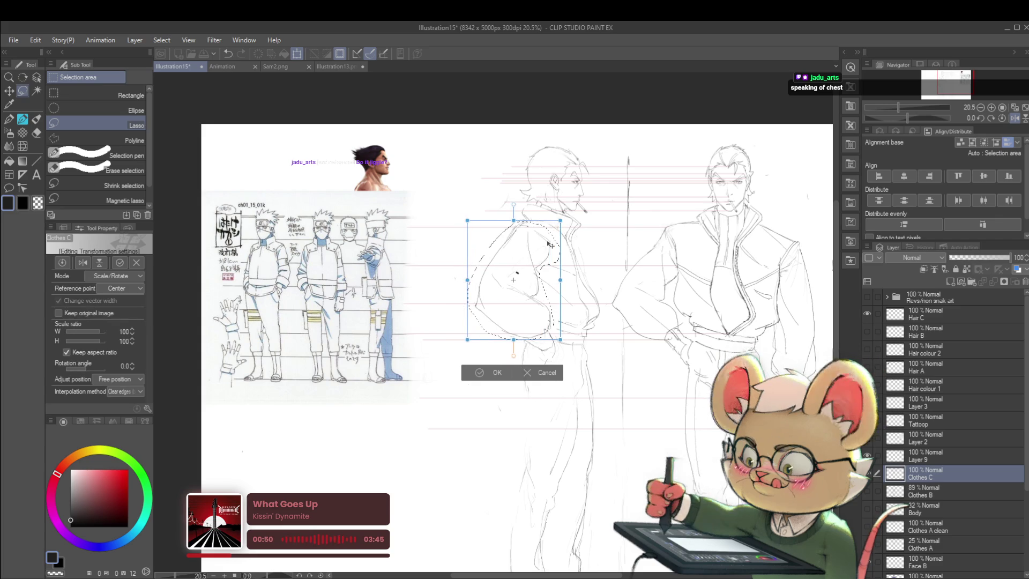
key("Return")
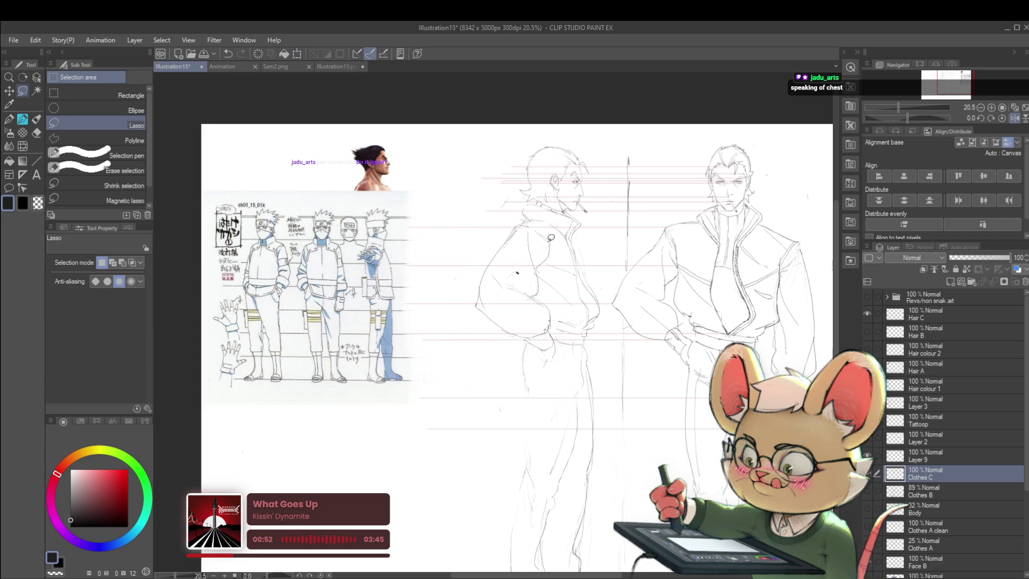
scroll(702, 276, "down", 1)
scroll(702, 277, "down", 1)
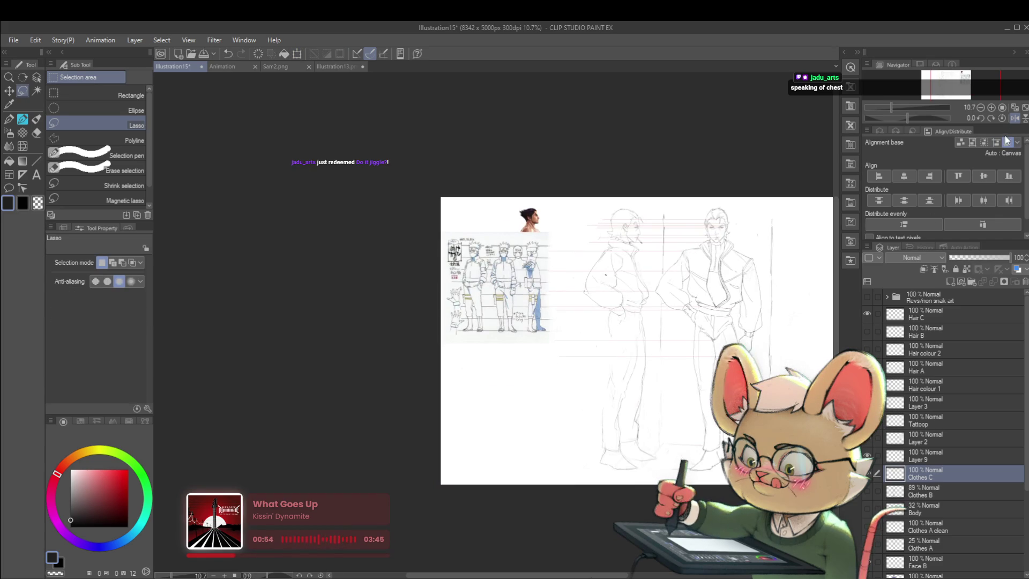
left_click(1015, 118)
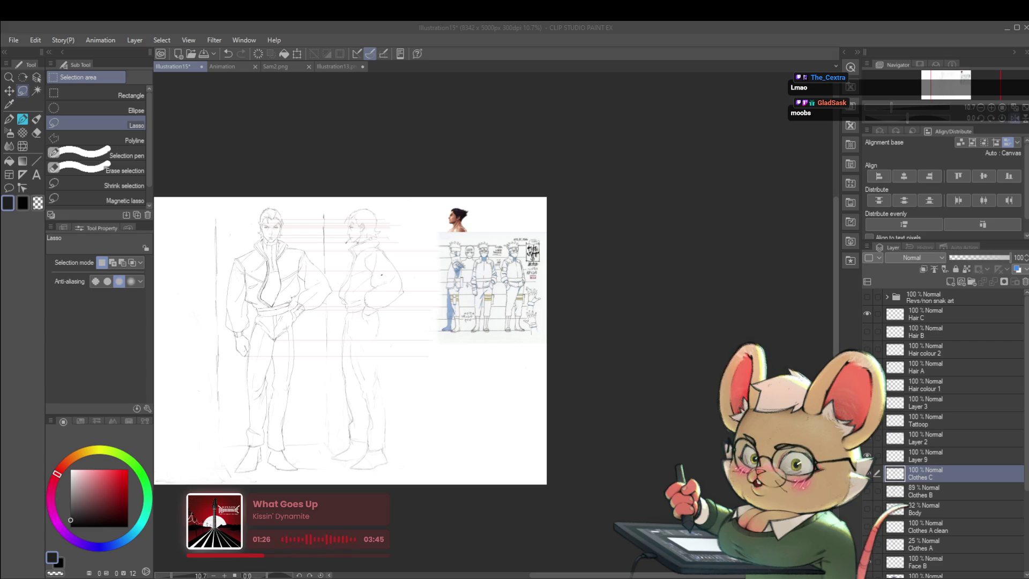
- Flip the view horizontally and back, leaving the canvas unmirrored with references on the right
left_click(1016, 119)
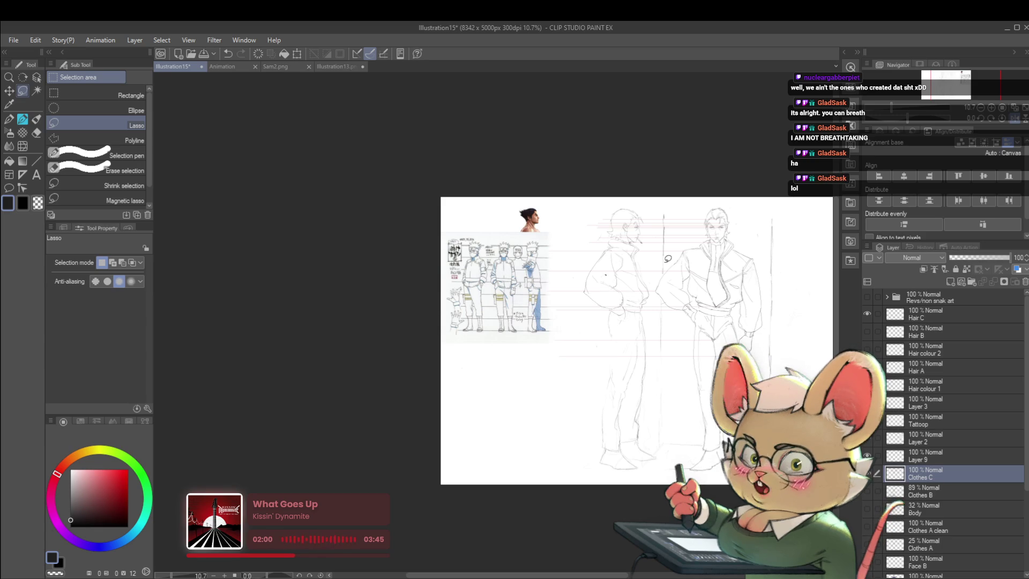
left_click(1012, 121)
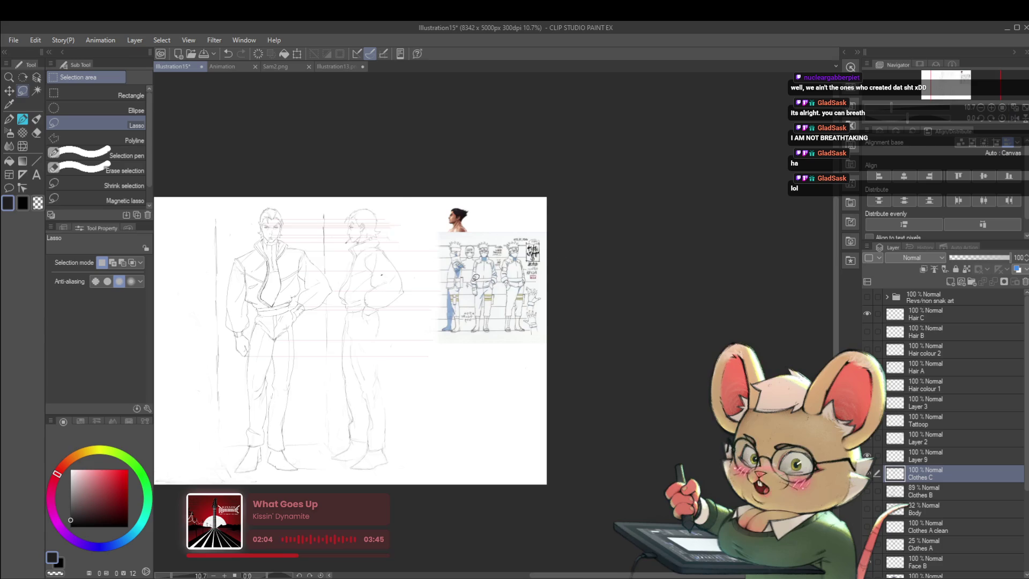
scroll(381, 275, "up", 4)
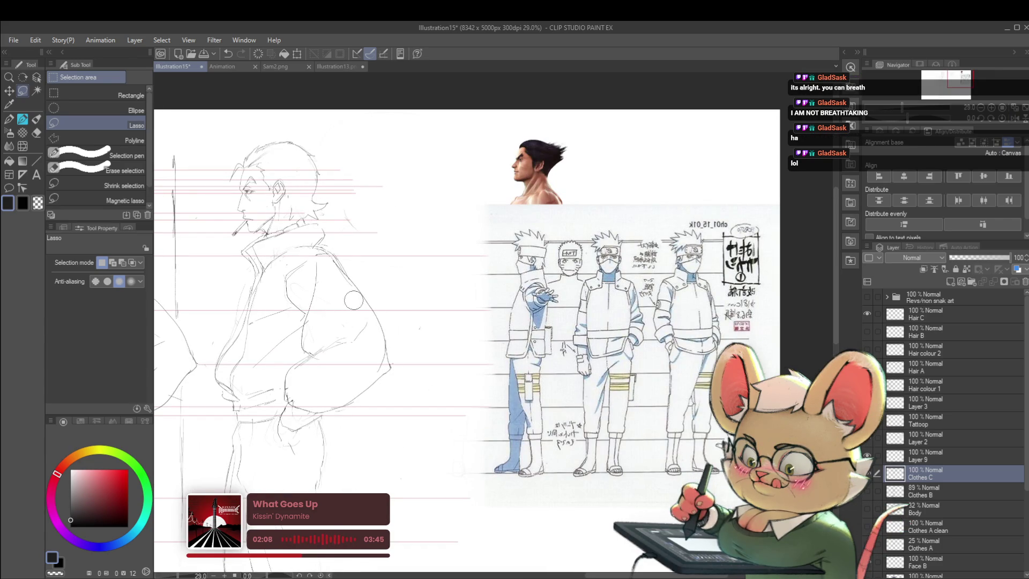
scroll(349, 300, "down", 4)
scroll(597, 212, "up", 2)
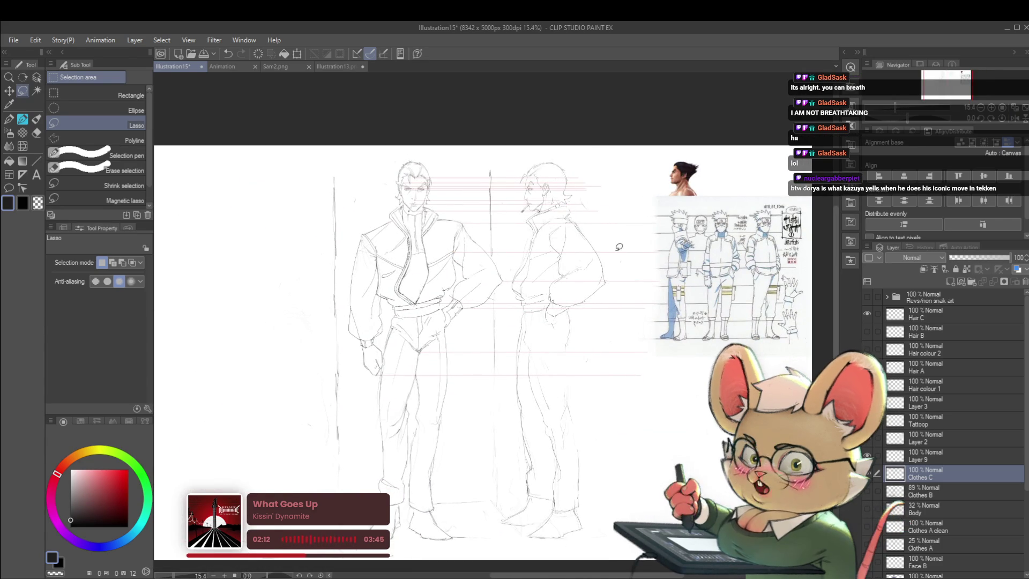
scroll(616, 248, "up", 1)
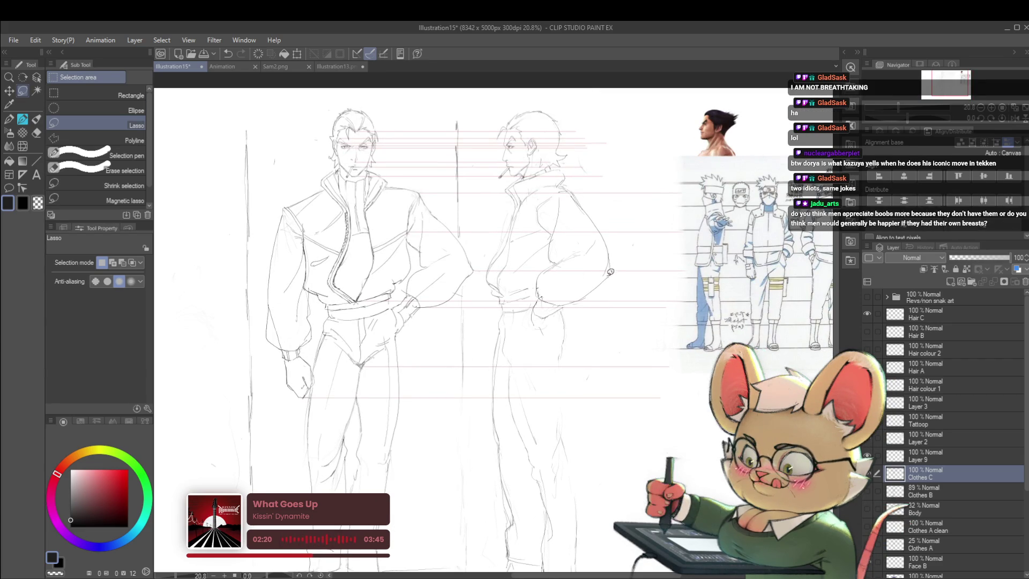
- Lasso the side figure's sleeve and rotate it about -3.5° with Free Transform
mouse_move(607, 278)
left_mouse_down()
mouse_move(573, 202)
mouse_move(617, 273)
left_mouse_up()
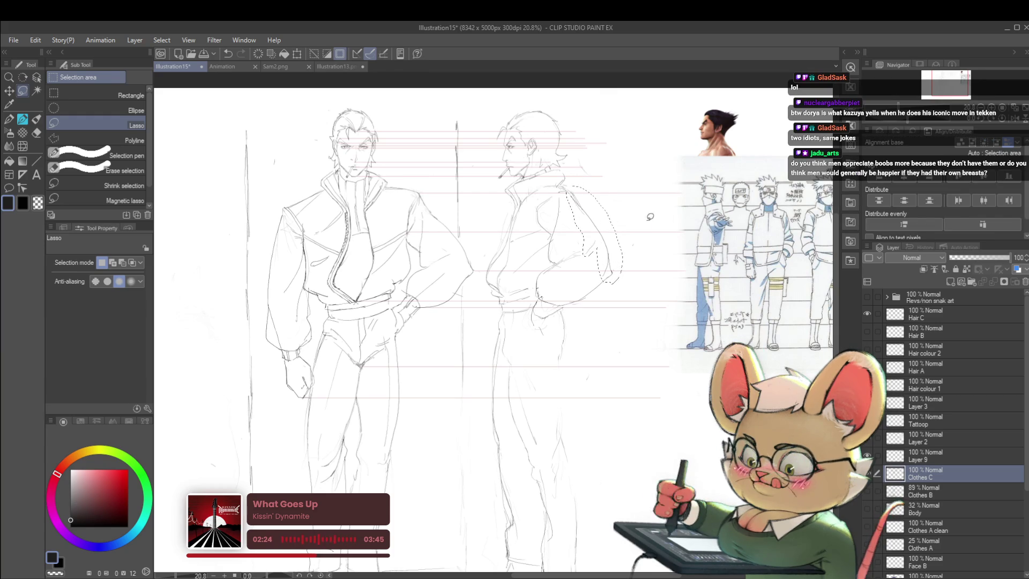
key("ctrl+t")
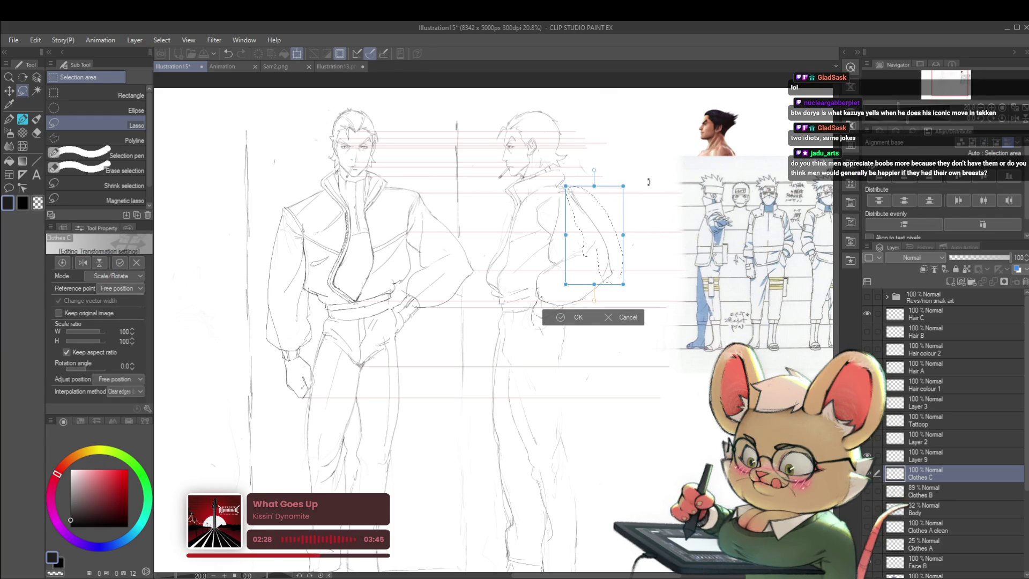
left_click_drag(648, 182, 628, 281)
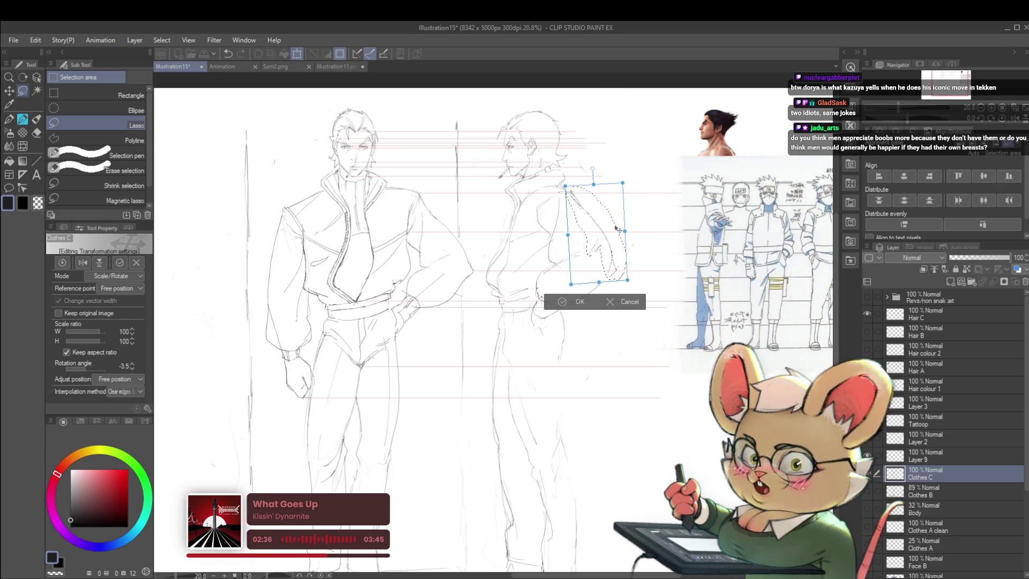
key("Return")
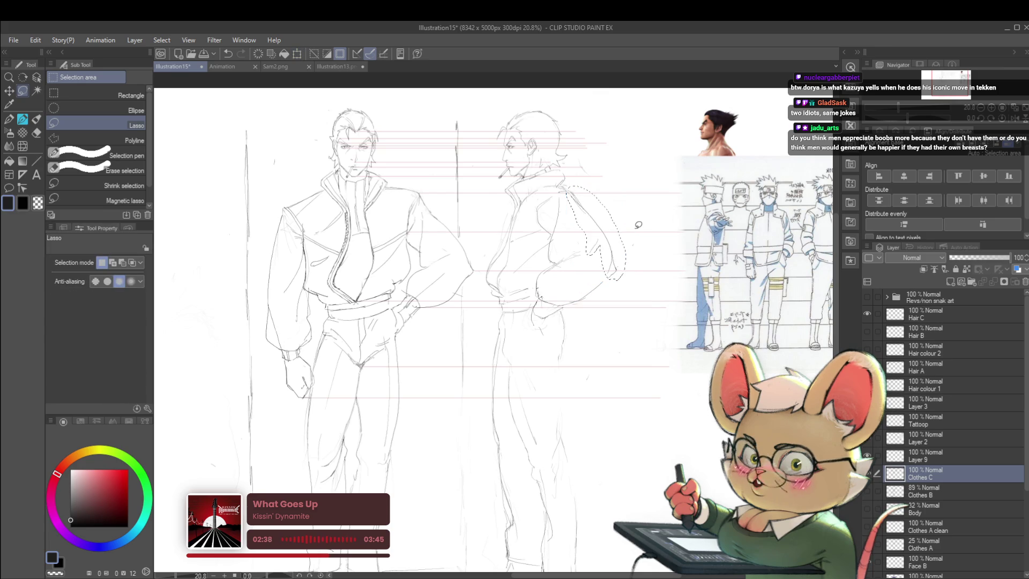
- Redraw the side figure's outer sleeve contour with the pencil
key("ctrl+minus")
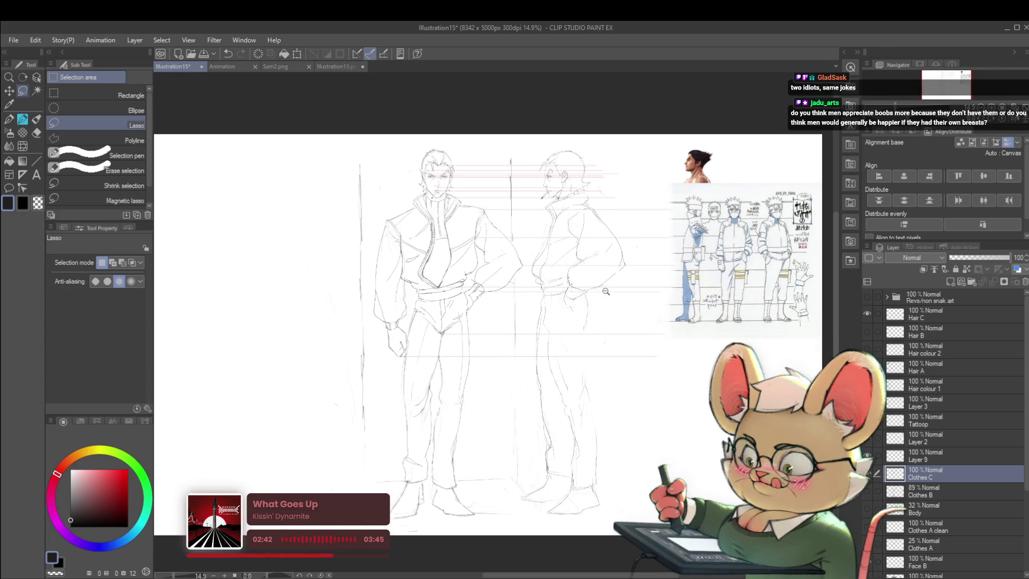
scroll(611, 293, "up", 2)
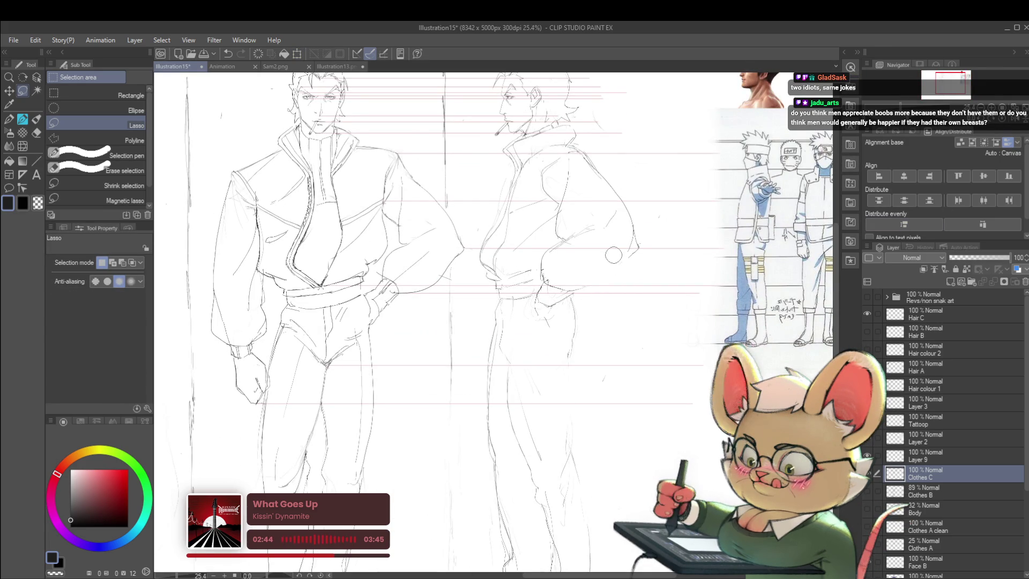
key("p")
key("p")
mouse_move(632, 243)
left_mouse_down()
mouse_move(637, 256)
mouse_move(589, 287)
left_mouse_up()
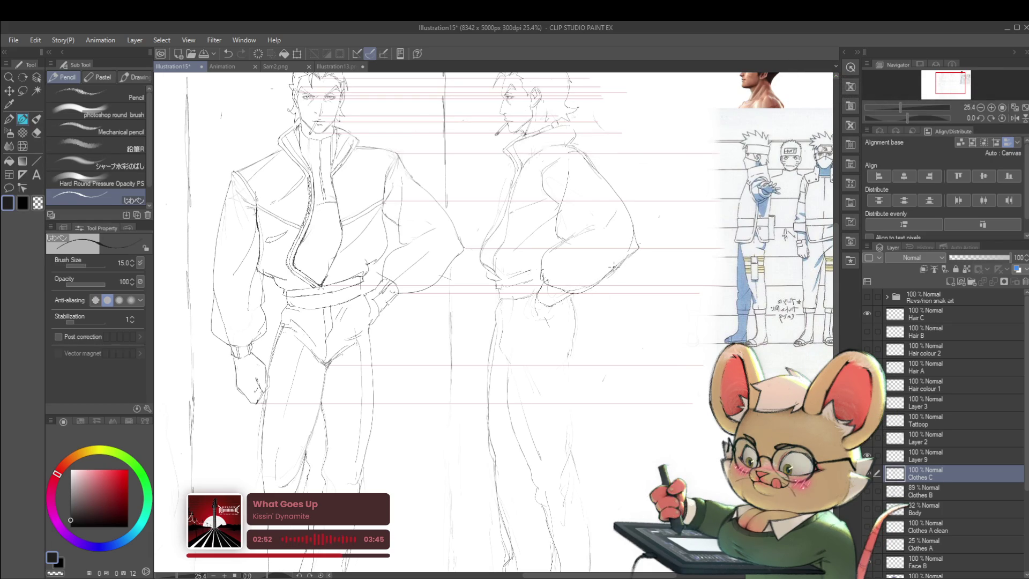
scroll(611, 267, "down", 2)
scroll(588, 256, "down", 2)
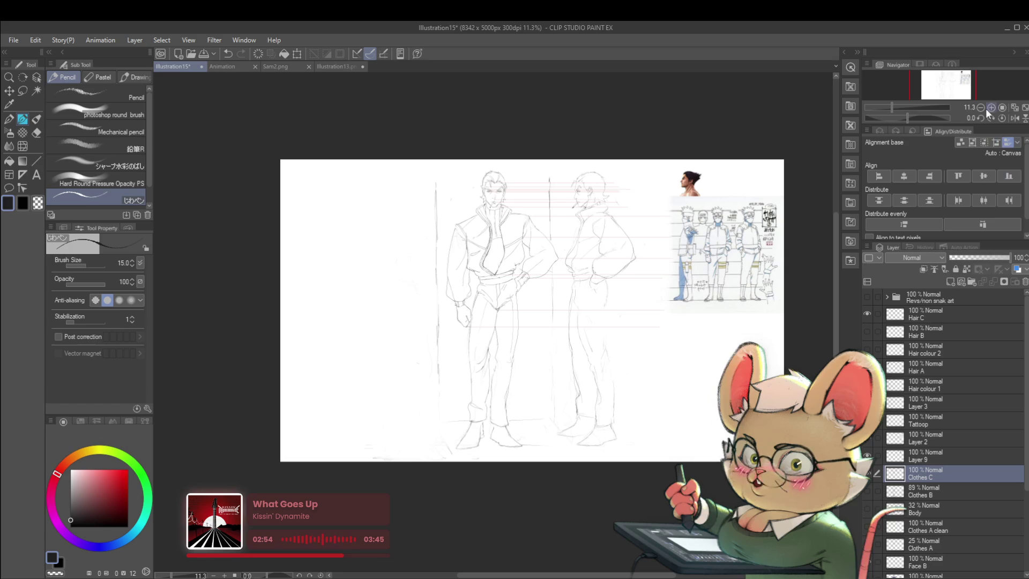
left_click(1013, 118)
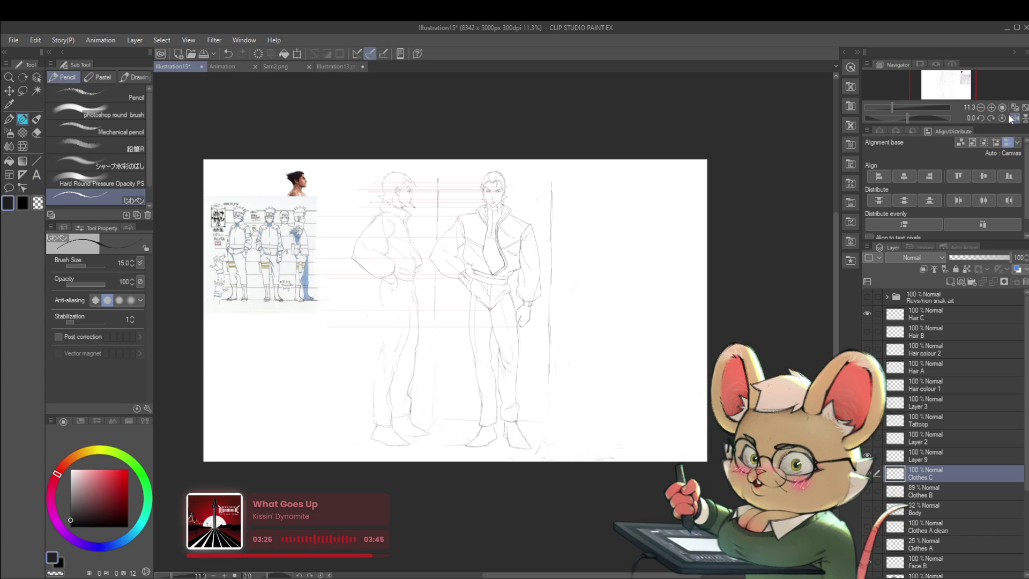
left_click(1013, 118)
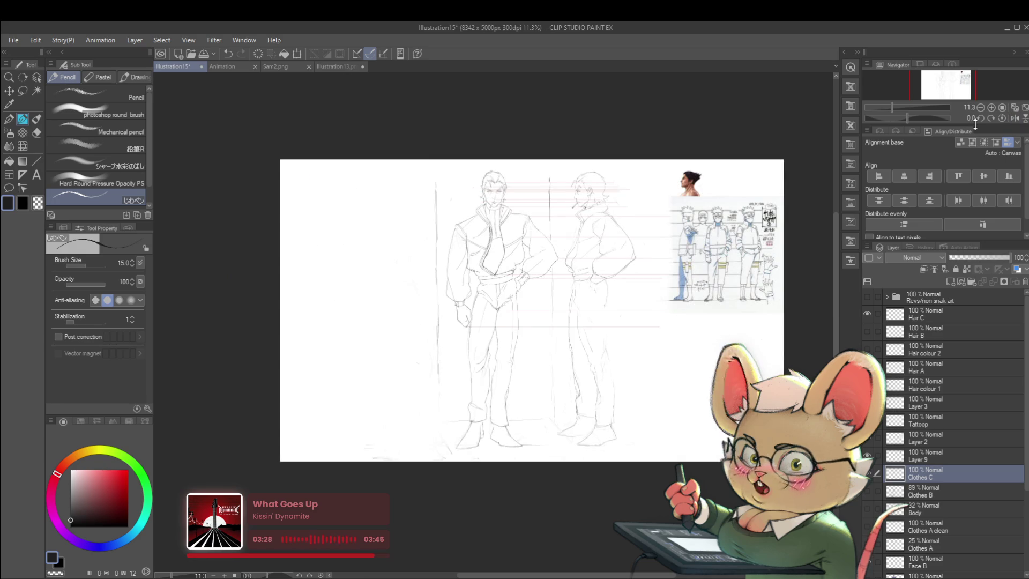
scroll(627, 212, "up", 3)
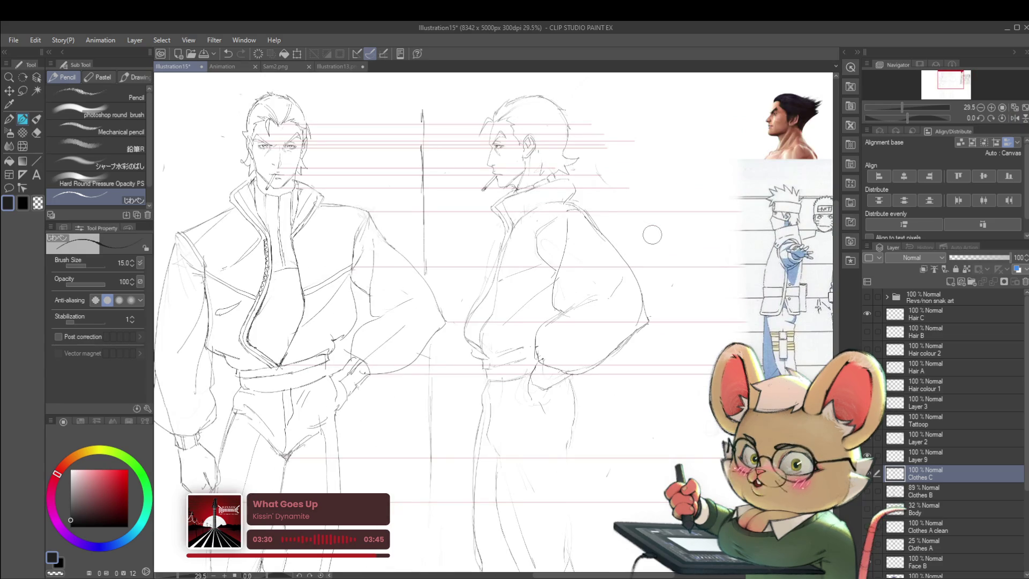